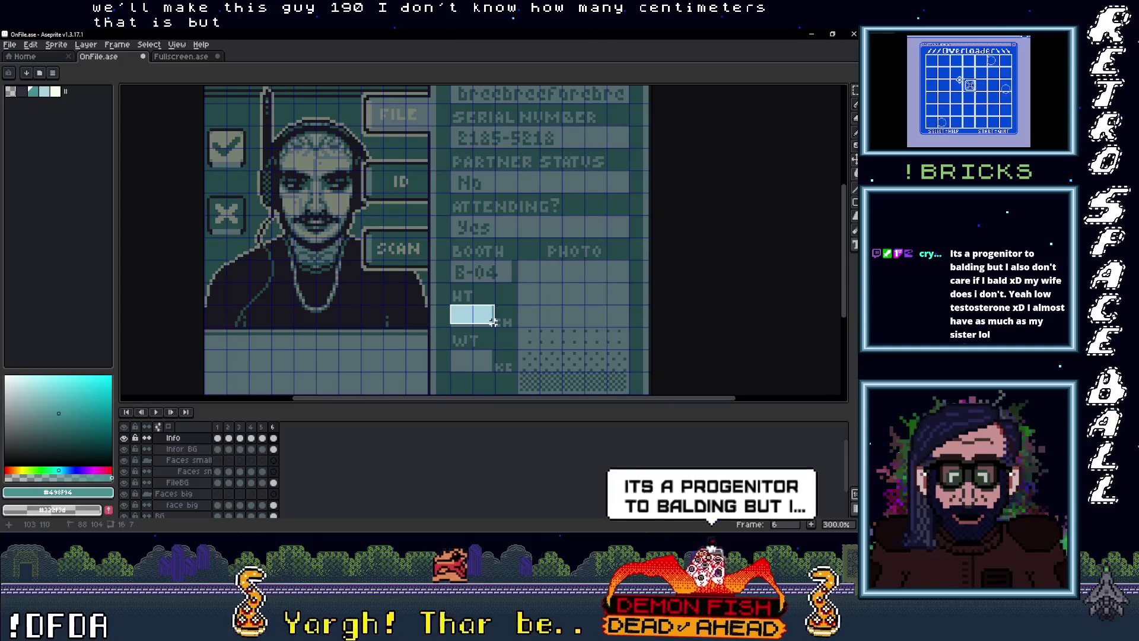
Type 190 into the empty HT field beside cm on the card
click(522, 326)
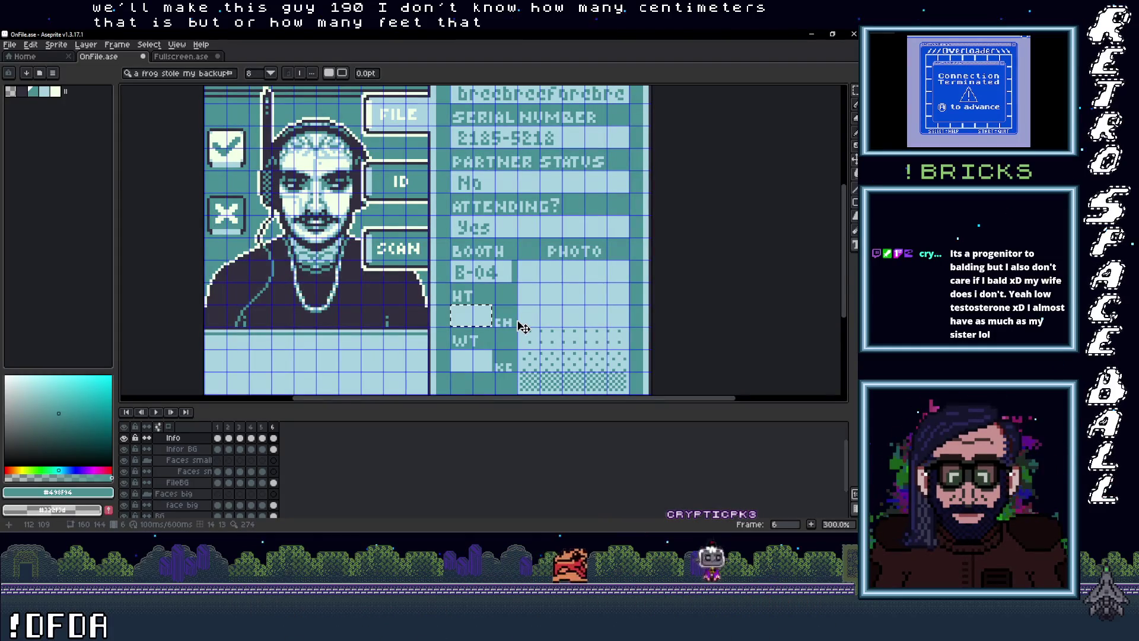
text(1)
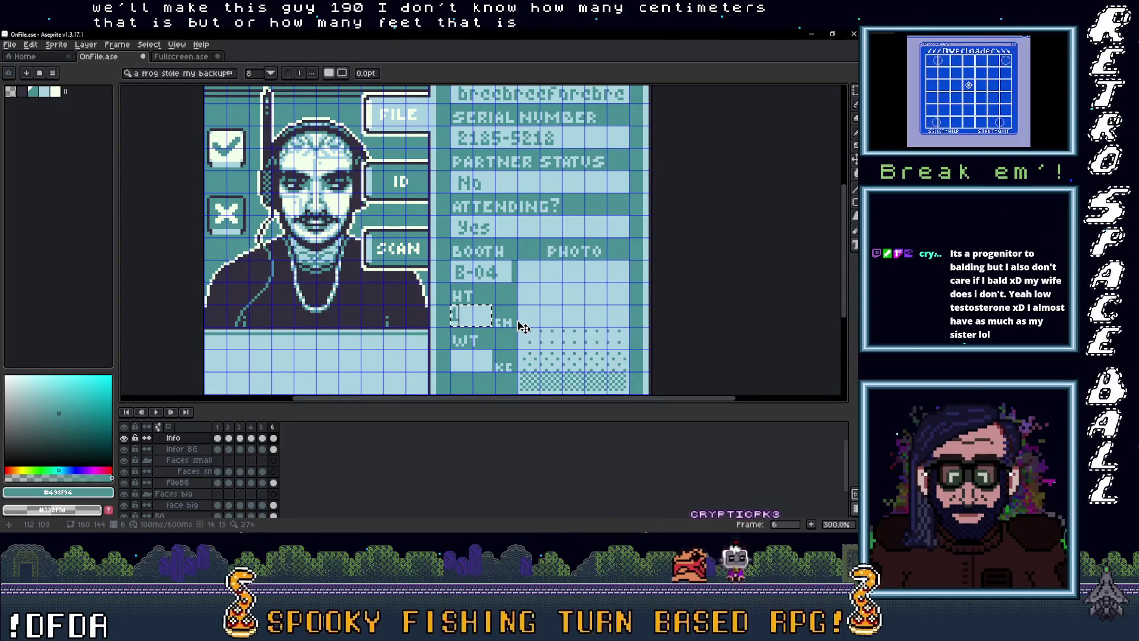
text(90)
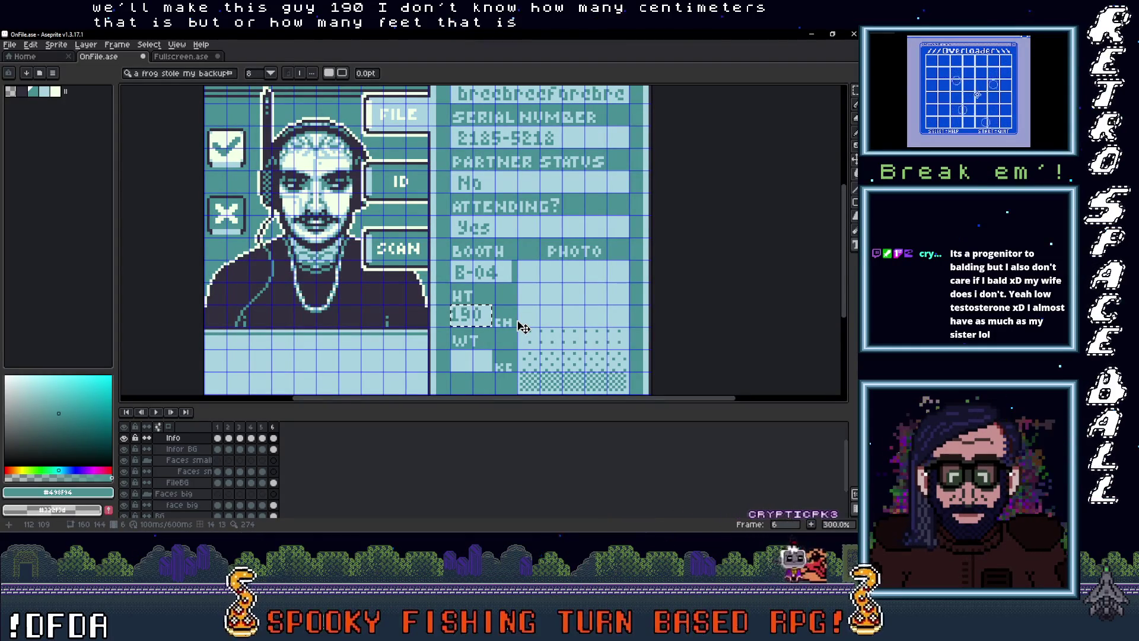
key(Return)
Select the 190 text with the Rectangular Marquee and nudge it into place
key(m)
scroll(481, 320, up, 3)
mouse_move(423, 292)
mouse_down()
mouse_move(505, 333)
mouse_move(467, 313)
mouse_up()
scroll(469, 314, down, 3)
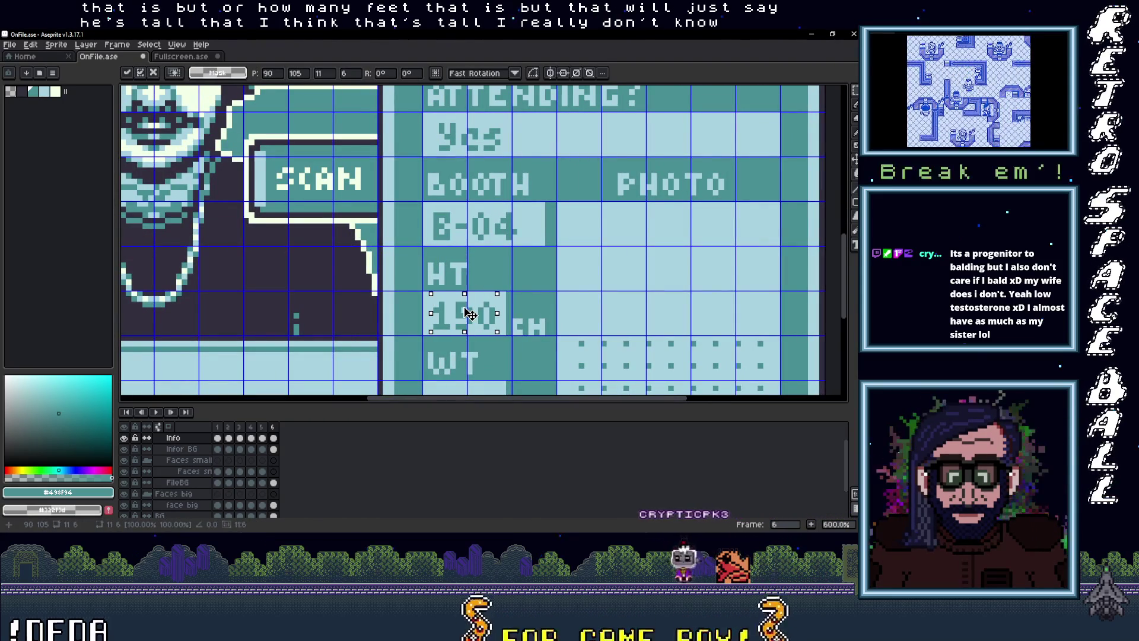
key(Return)
scroll(501, 330, down, 1)
scroll(501, 330, up, 3)
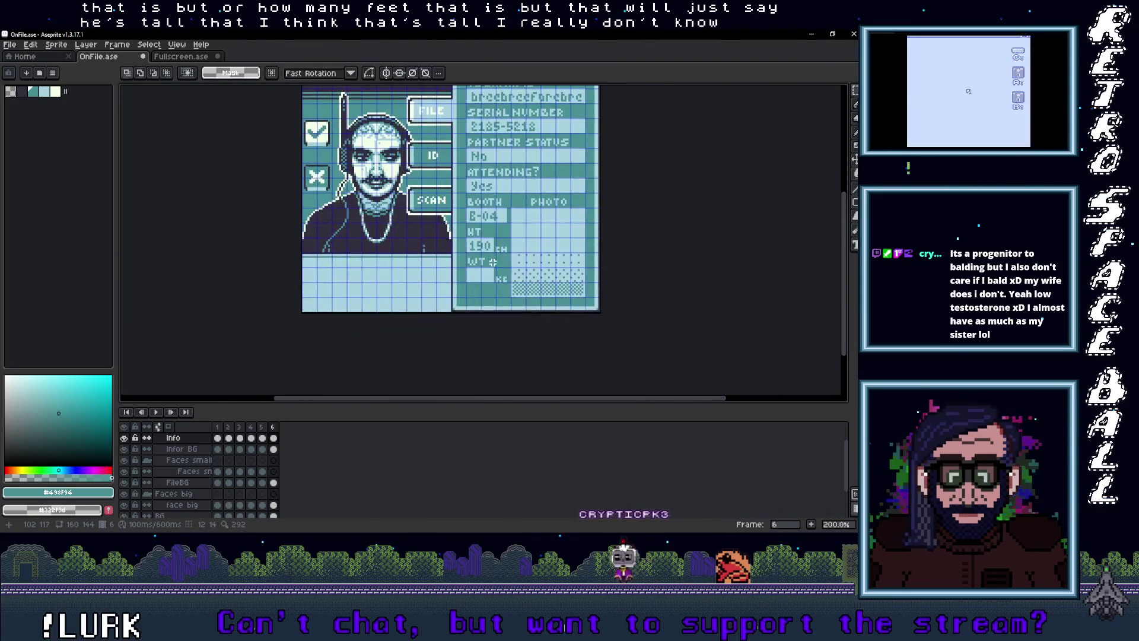
scroll(469, 260, down, 2)
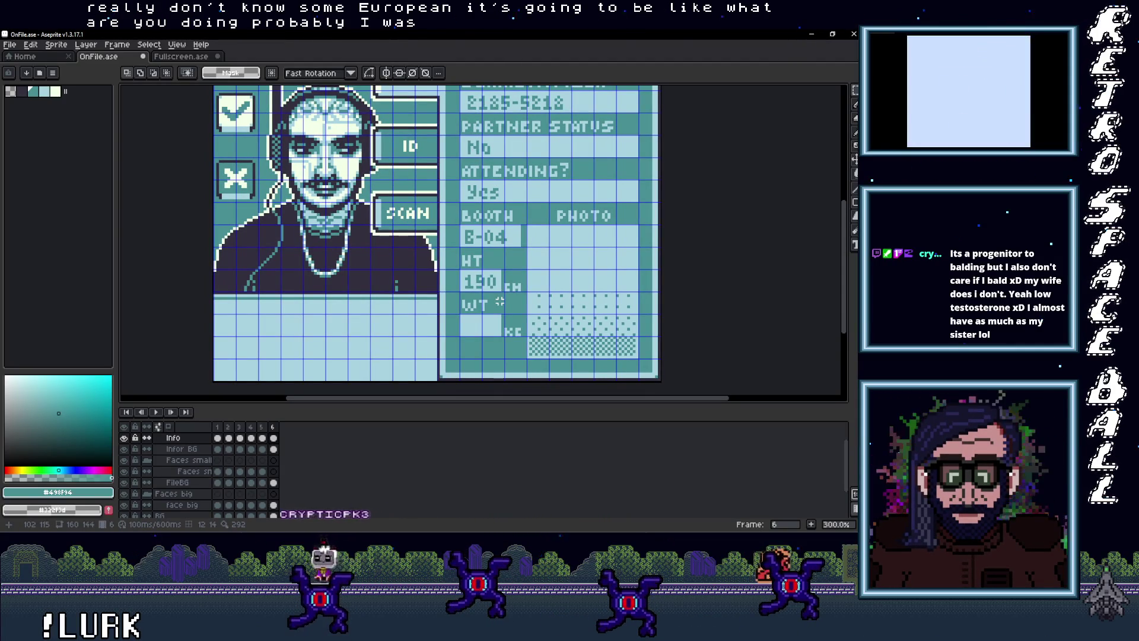
Toggle the Info and Info BG layers' visibility to compare the card
click(123, 438)
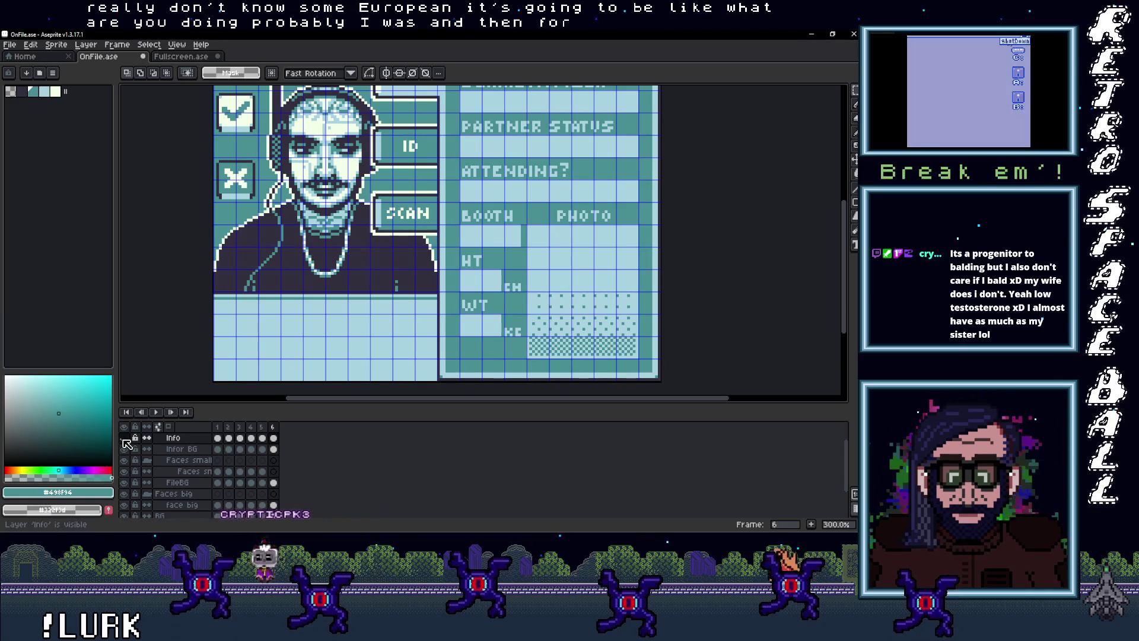
click(124, 449)
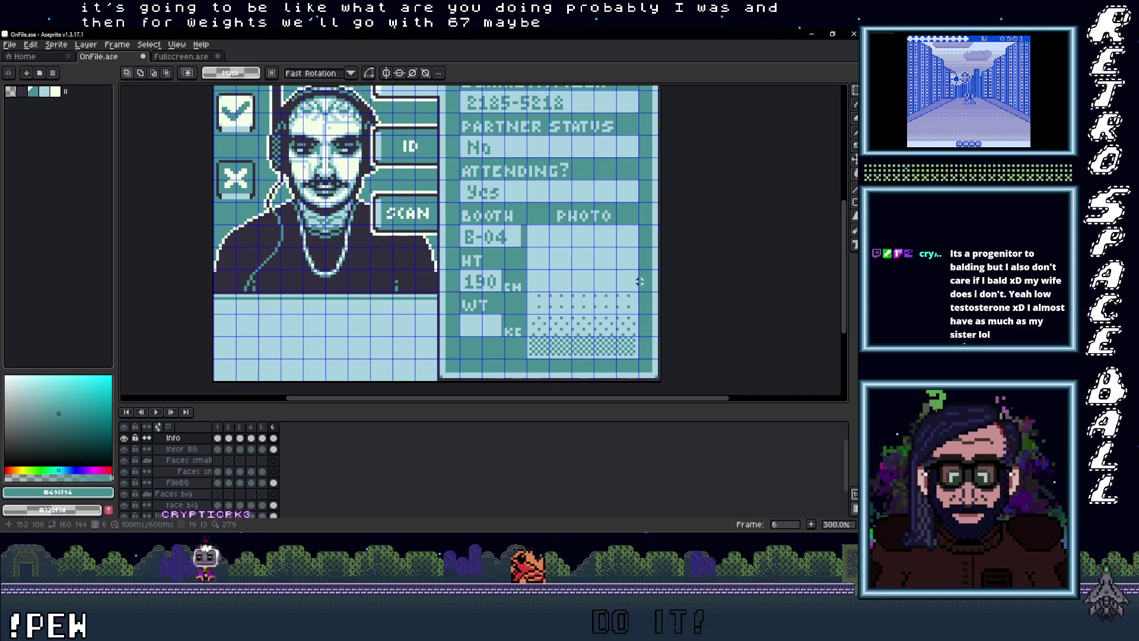
scroll(476, 322, up, 2)
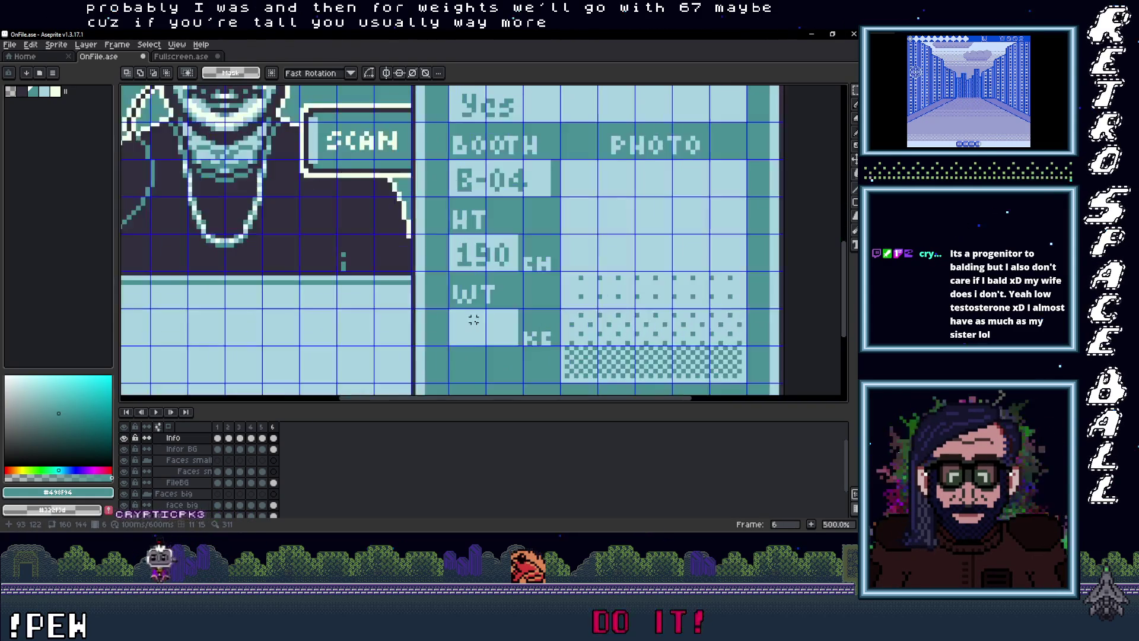
Add 67 in the WT field, shift it one pixel right and deselect
key(t)
drag(451, 311, 516, 342)
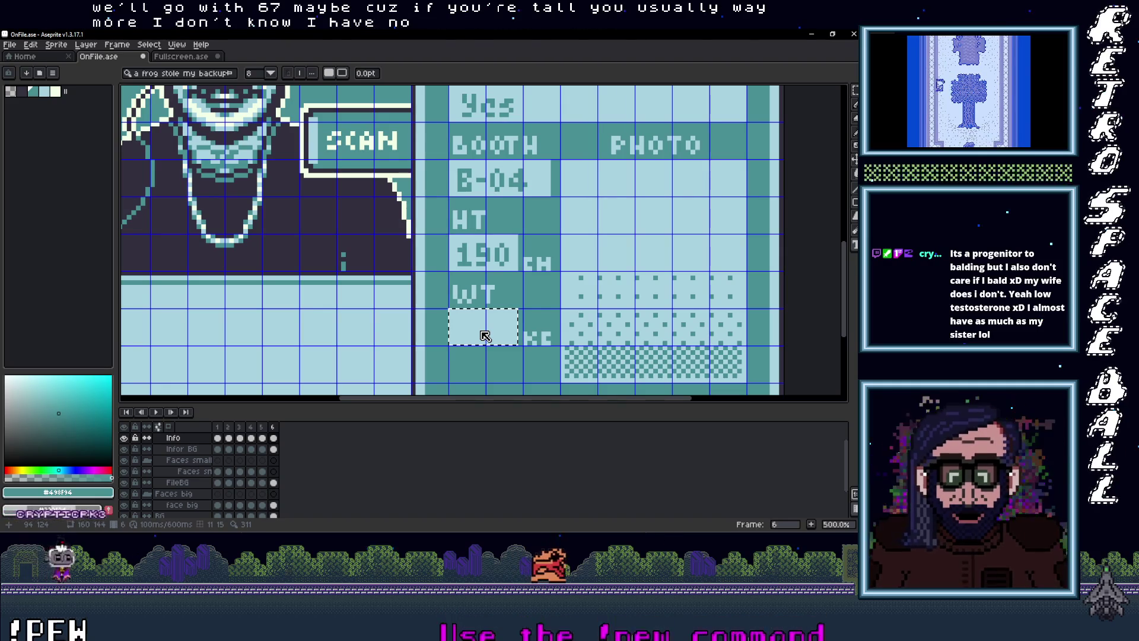
text(67 )
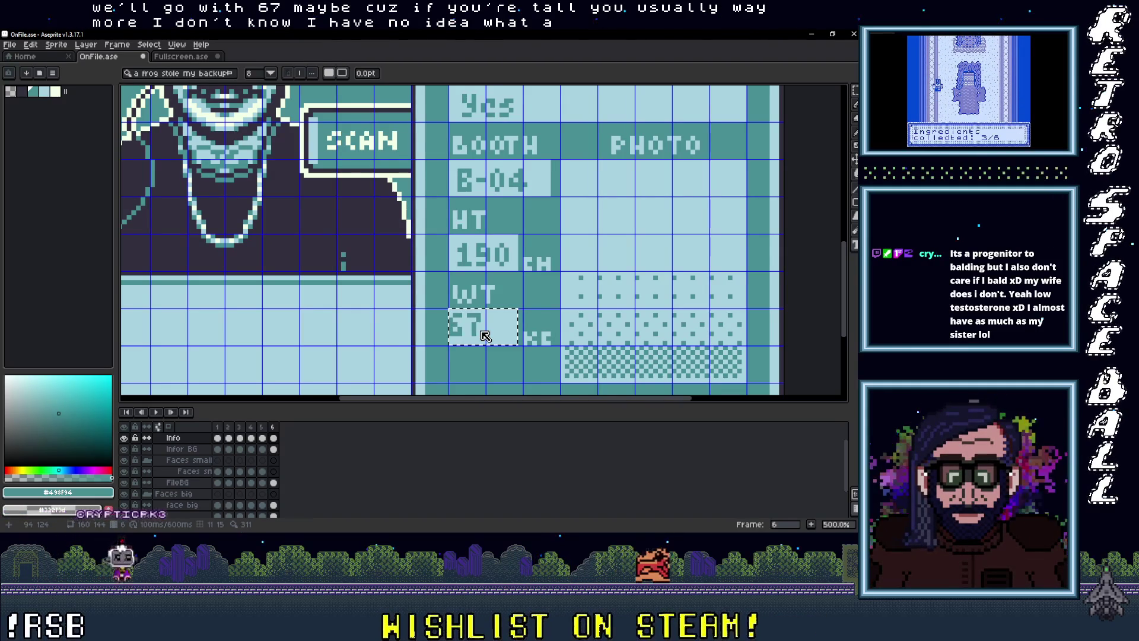
text(m)
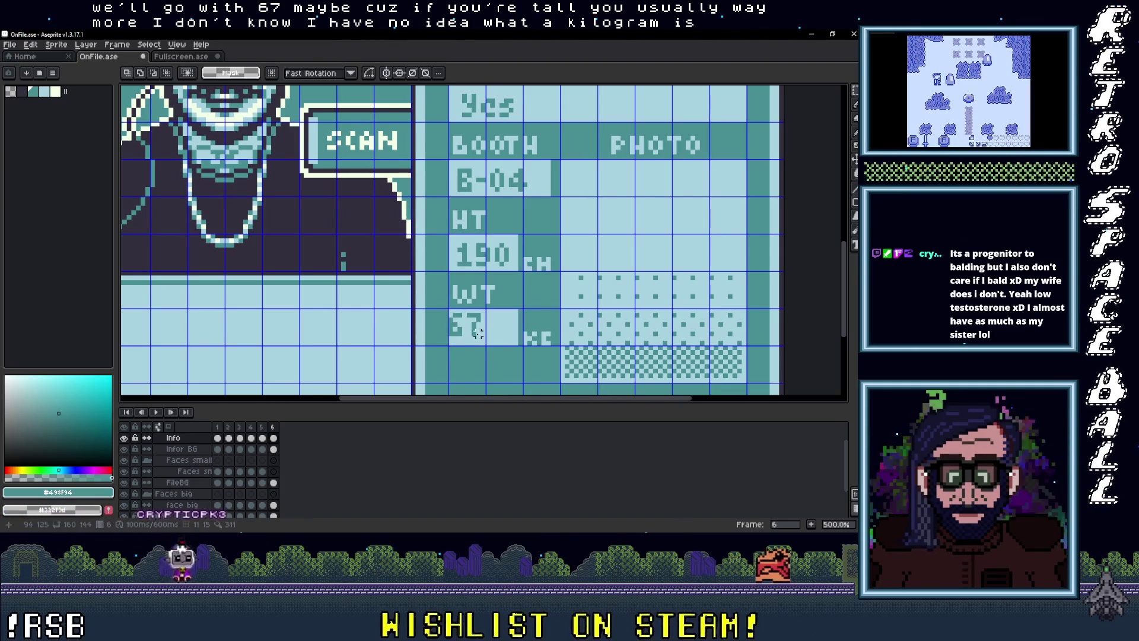
drag(467, 334, 481, 340)
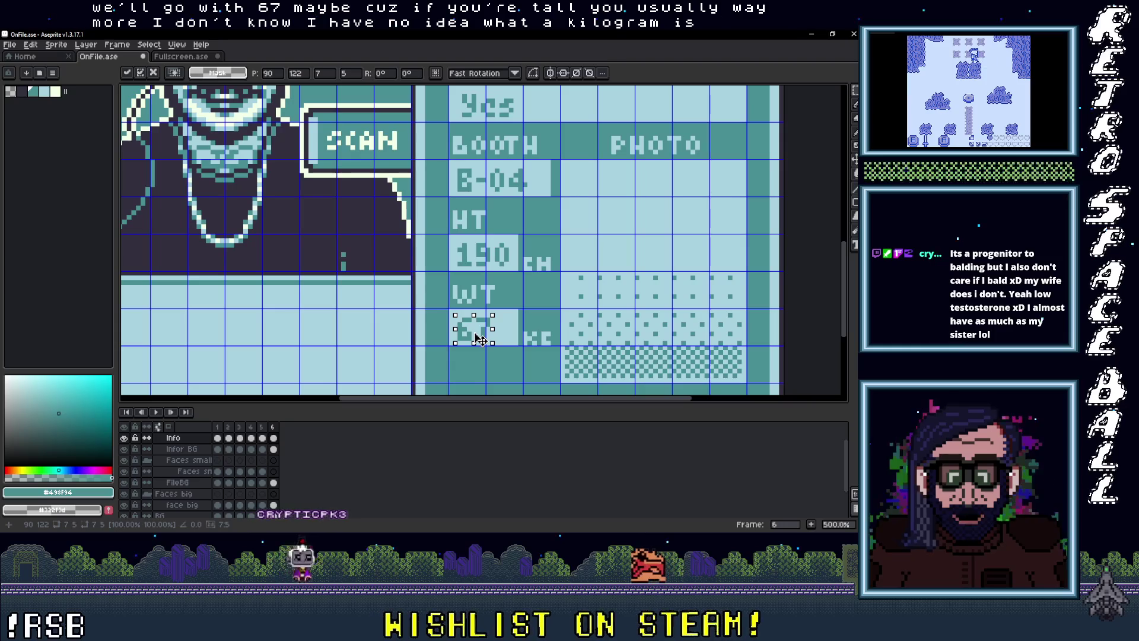
click(552, 328)
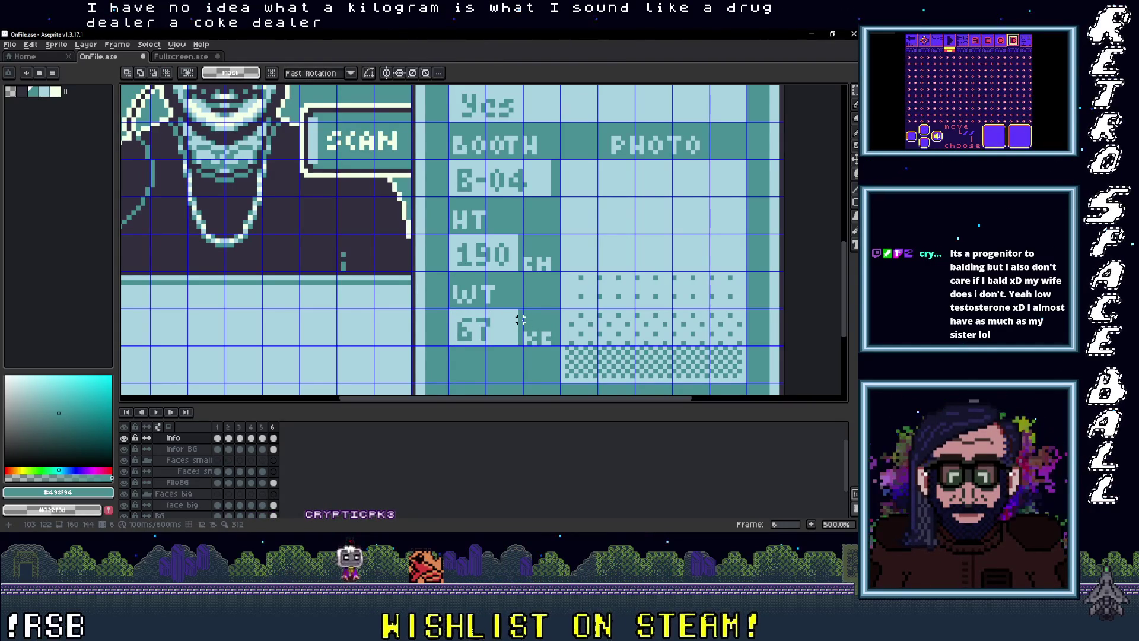
scroll(520, 320, down, 2)
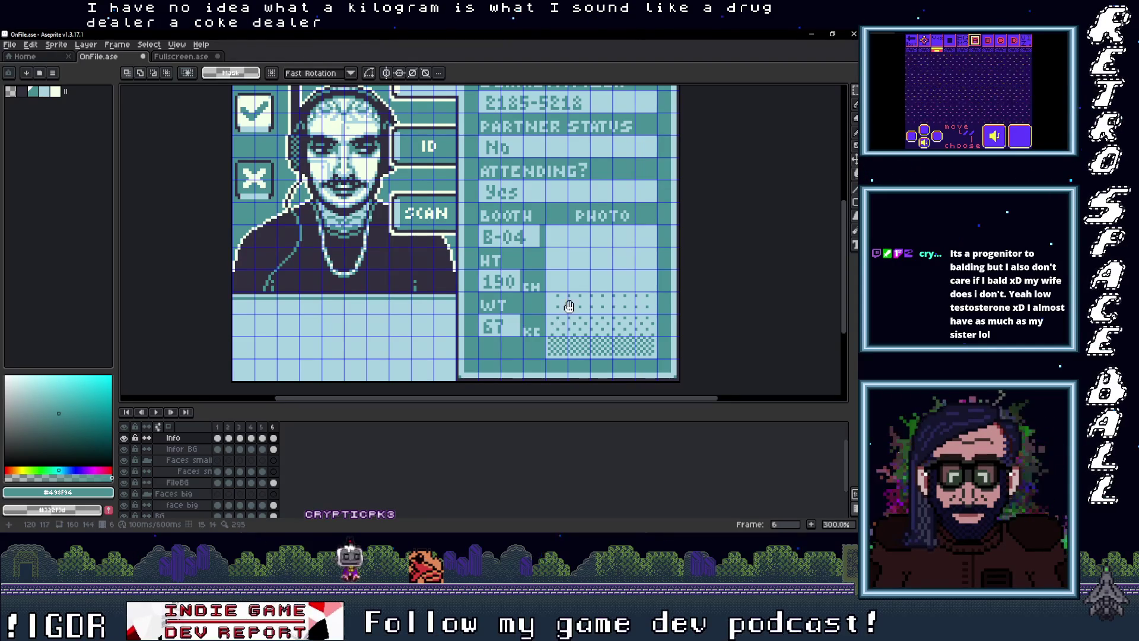
On frame 7 of the Fullscreen sprite, trim the selection around the visitor's portrait
drag(569, 306, 545, 336)
scroll(512, 315, down, 1)
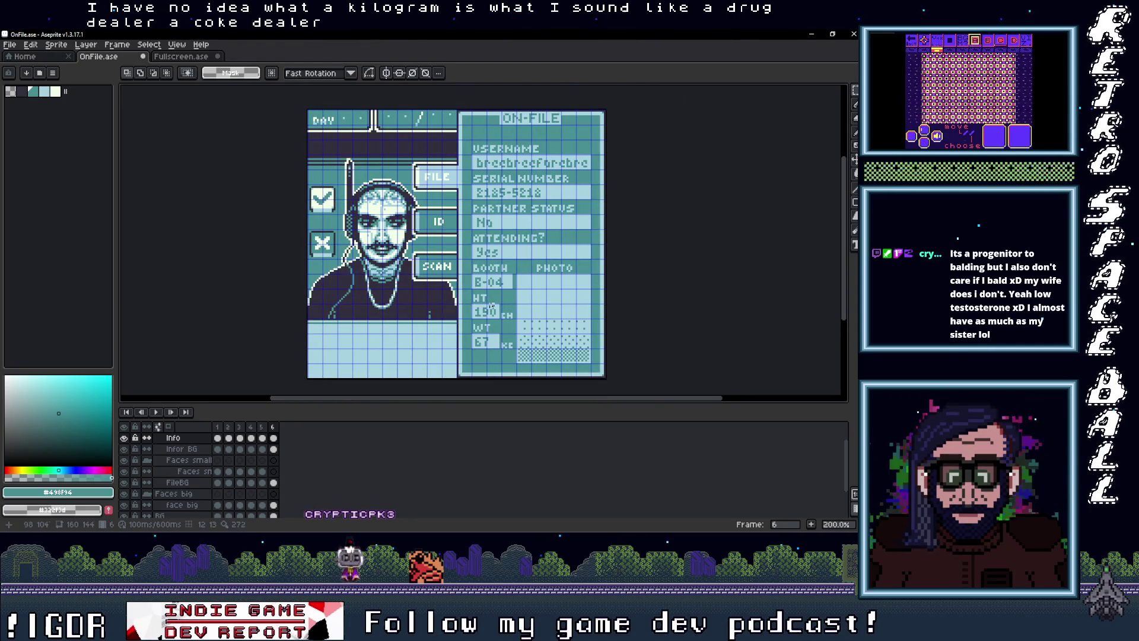
click(181, 57)
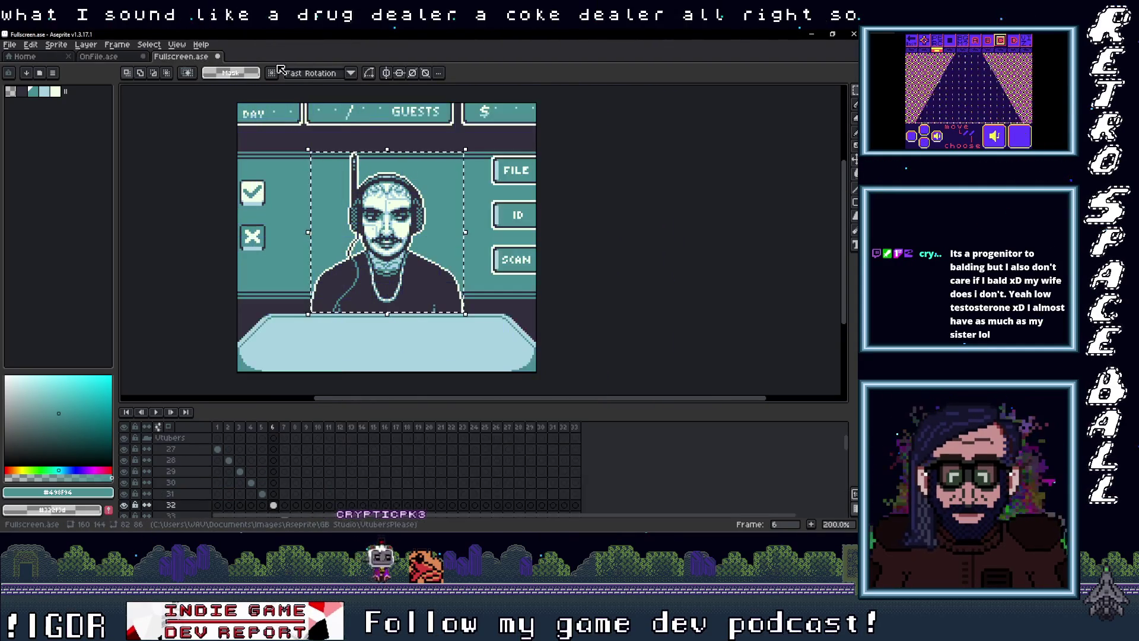
click(286, 511)
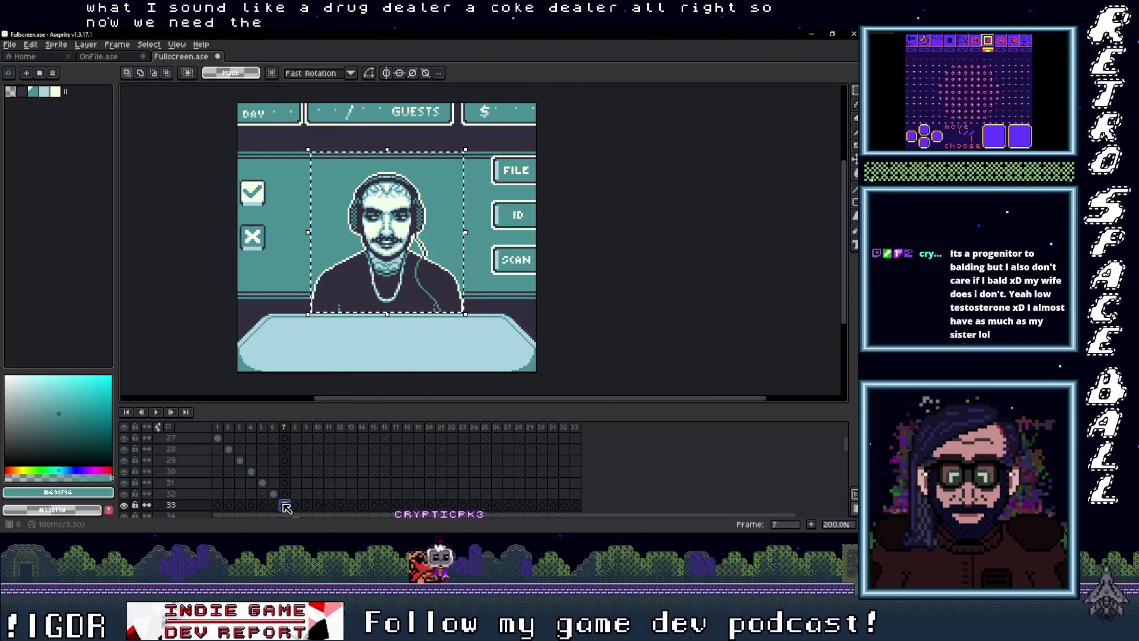
click(405, 223)
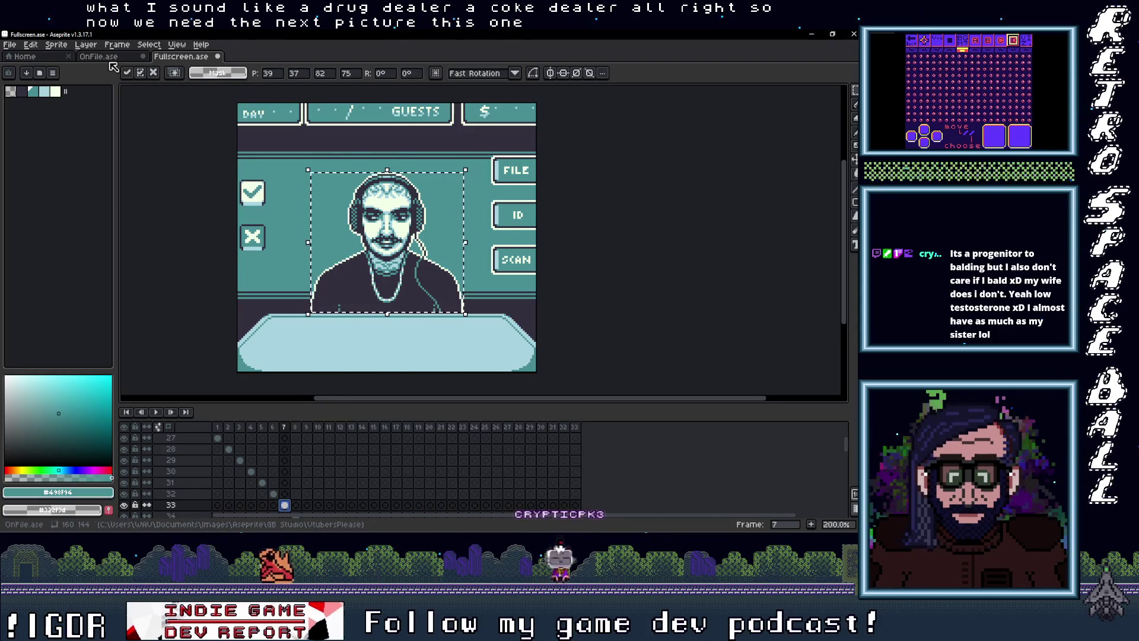
Paste the face portrait on the Faces sn layer into the PHOTO box and deselect
key(ctrl+shift+Tab)
click(269, 474)
key(ctrl+v)
mouse_move(466, 274)
mouse_down()
mouse_move(543, 356)
mouse_move(554, 350)
mouse_up()
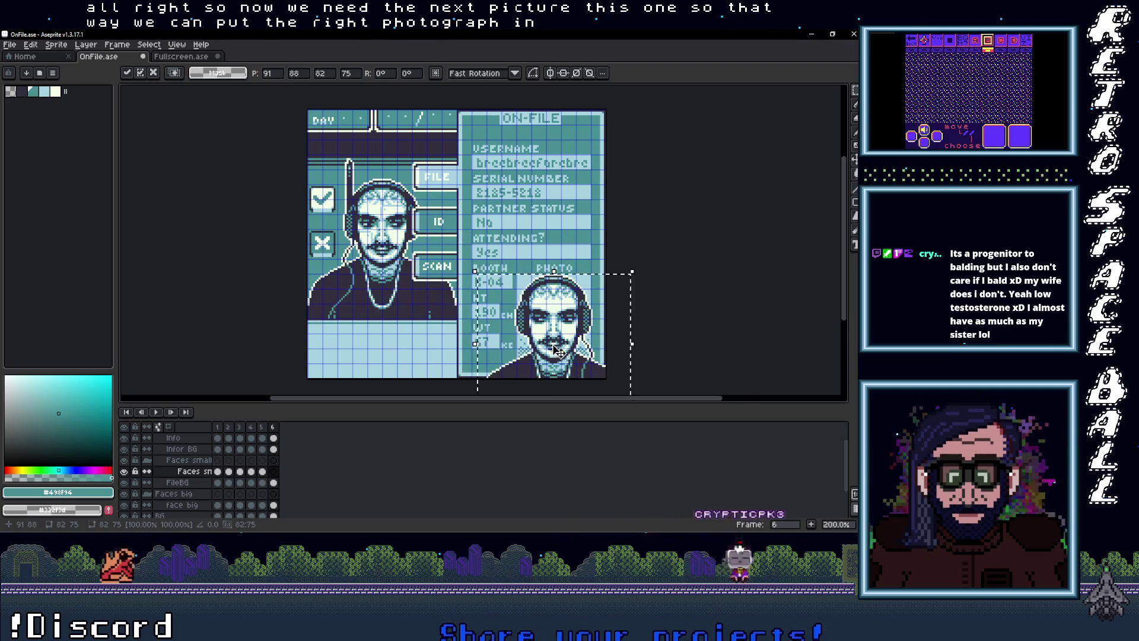
scroll(556, 351, up, 3)
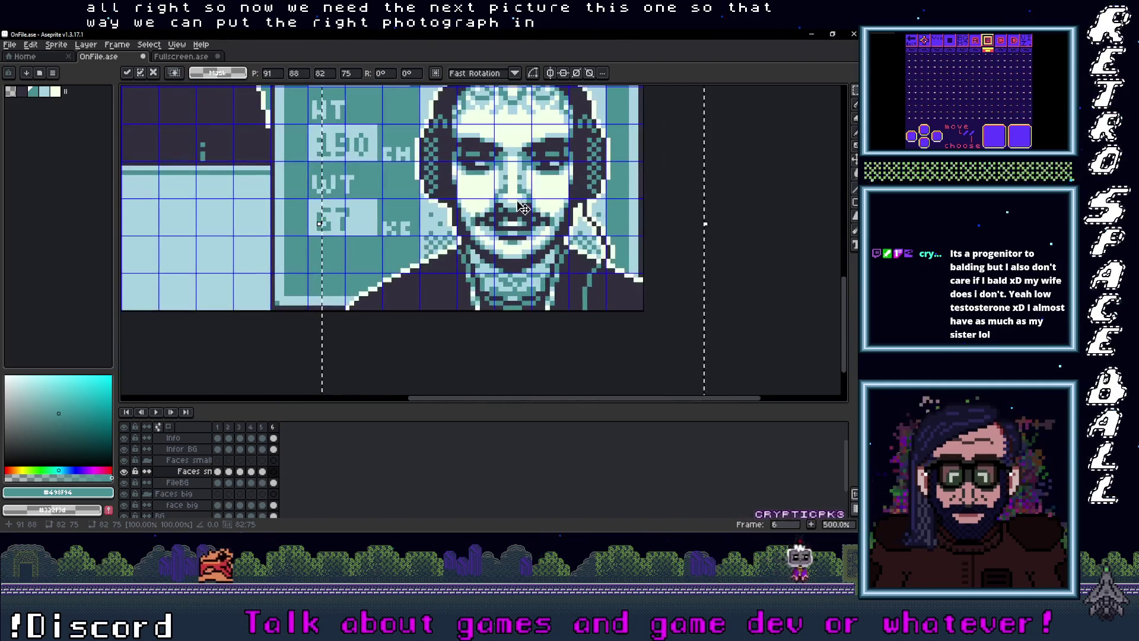
scroll(522, 198, down, 1)
key(Return)
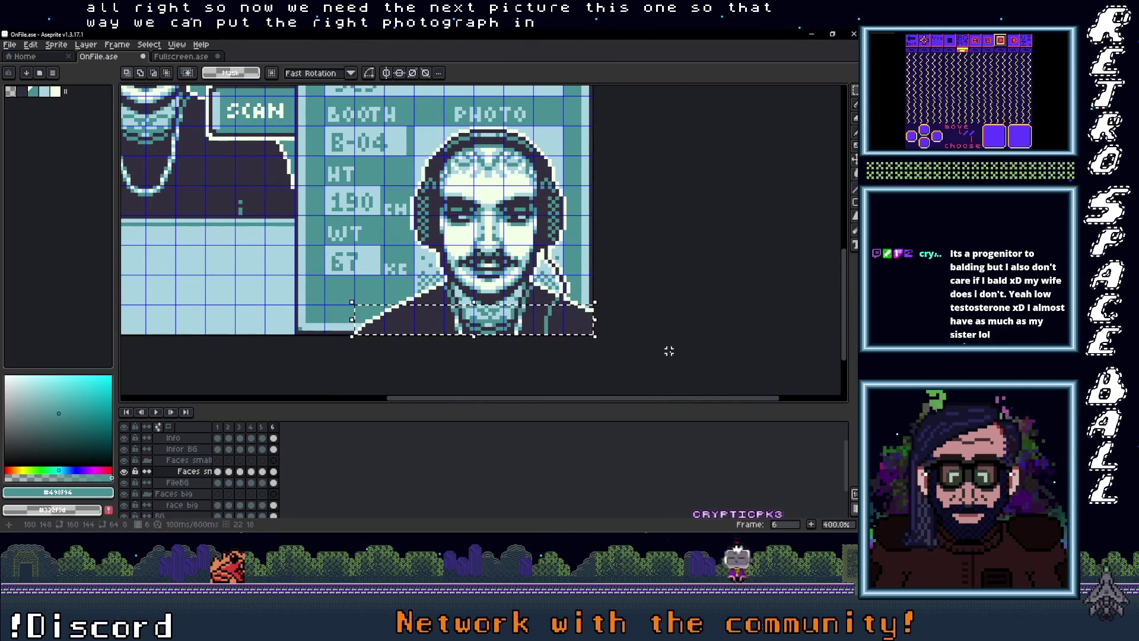
key(ctrl+d)
Select a strip beside the face photo, then clear the selection
scroll(623, 341, up, 2)
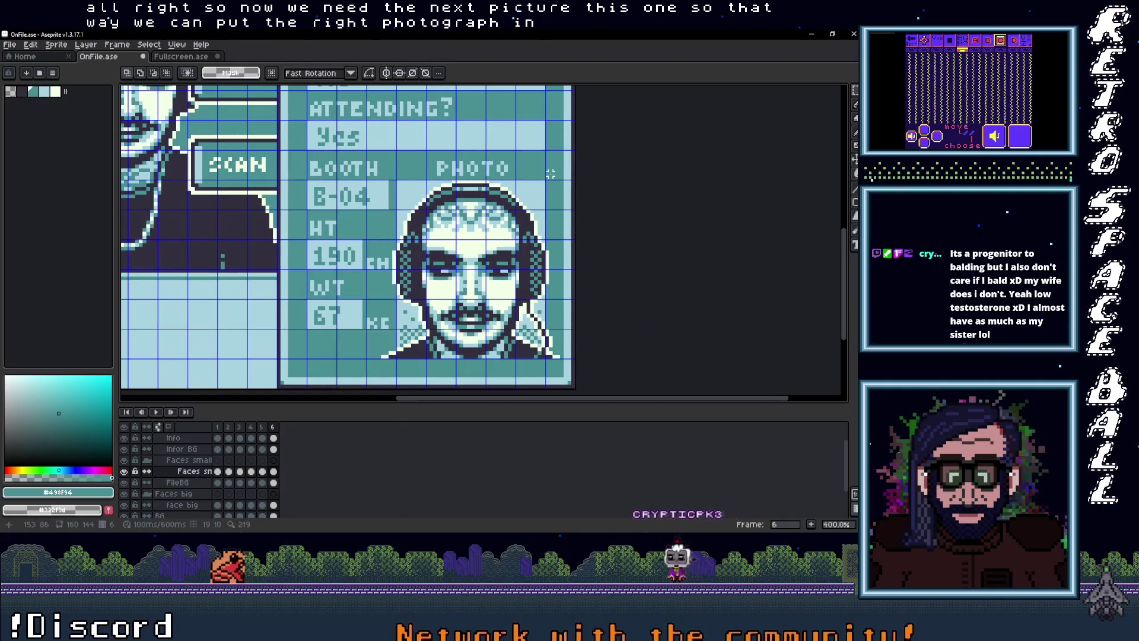
scroll(546, 181, down, 1)
drag(543, 167, 577, 378)
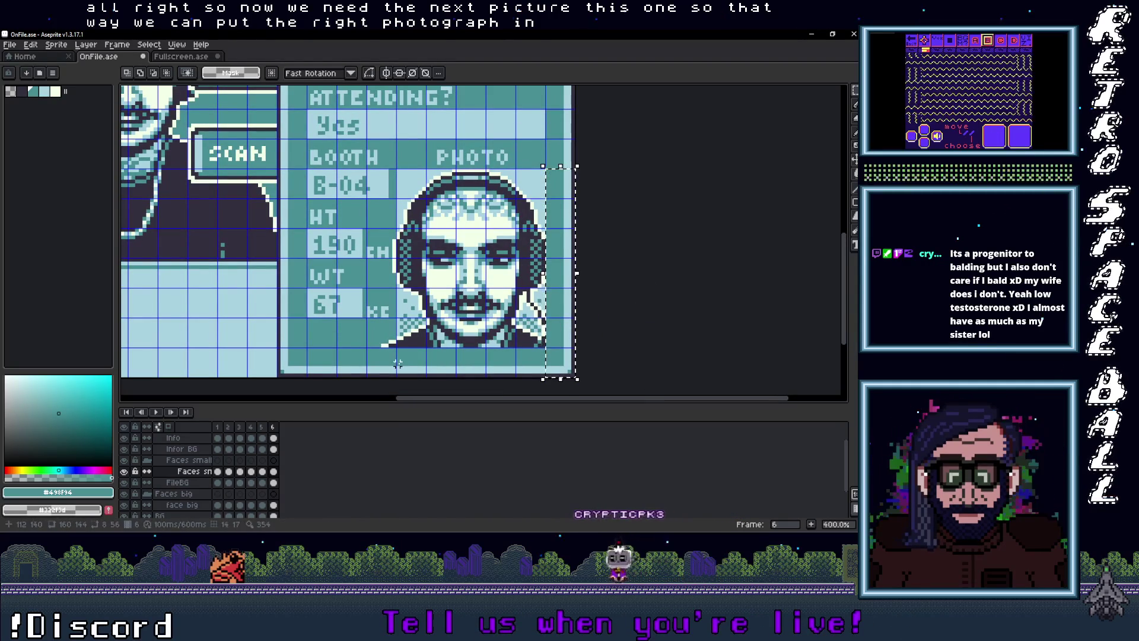
drag(392, 345, 367, 170)
key(ctrl+d)
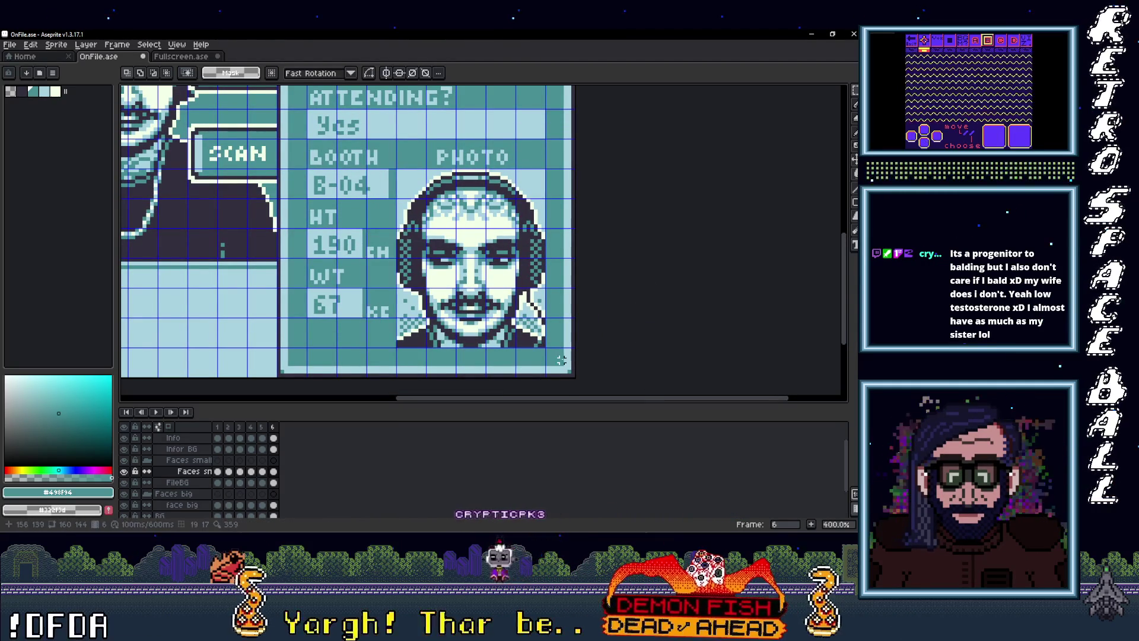
Pick the card's light blue and fill the face's white pixels with it
key(i)
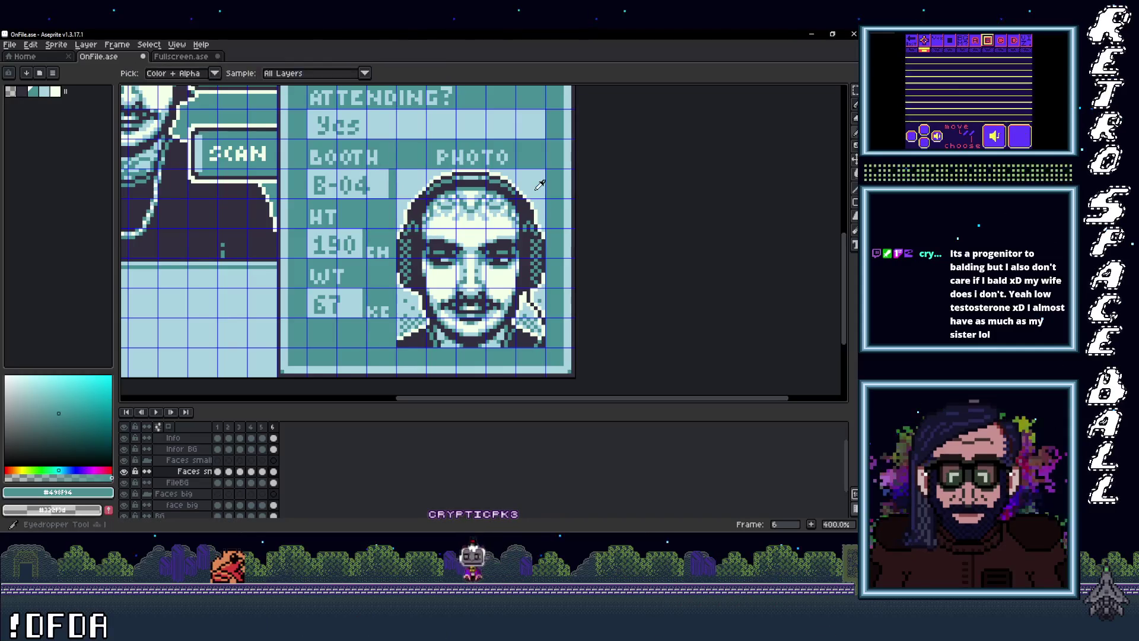
click(539, 180)
key(g)
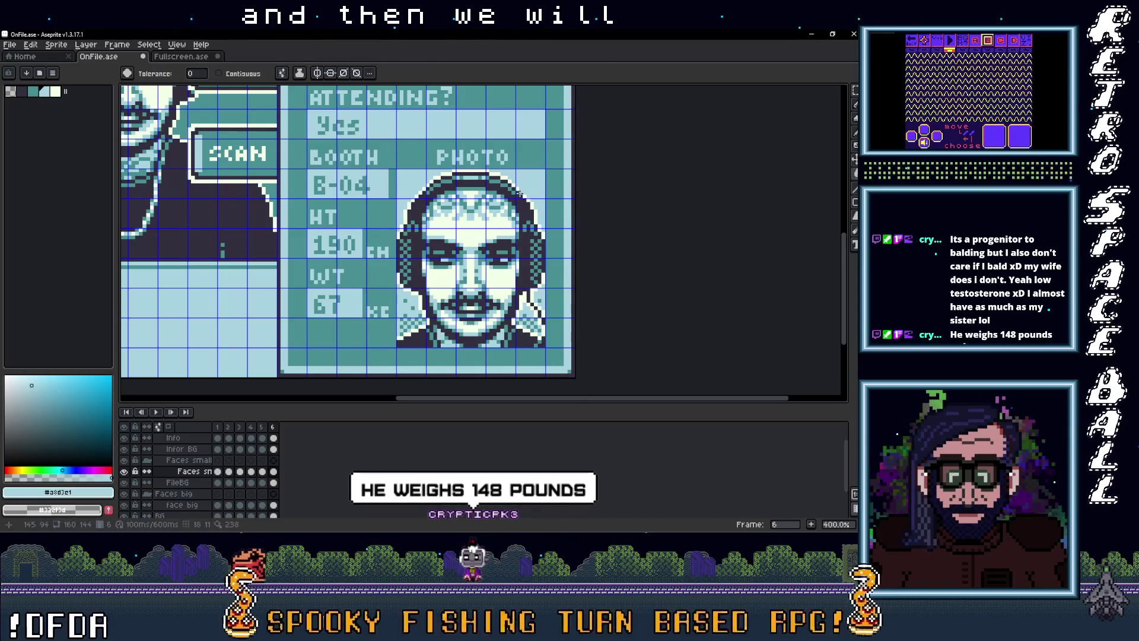
click(520, 193)
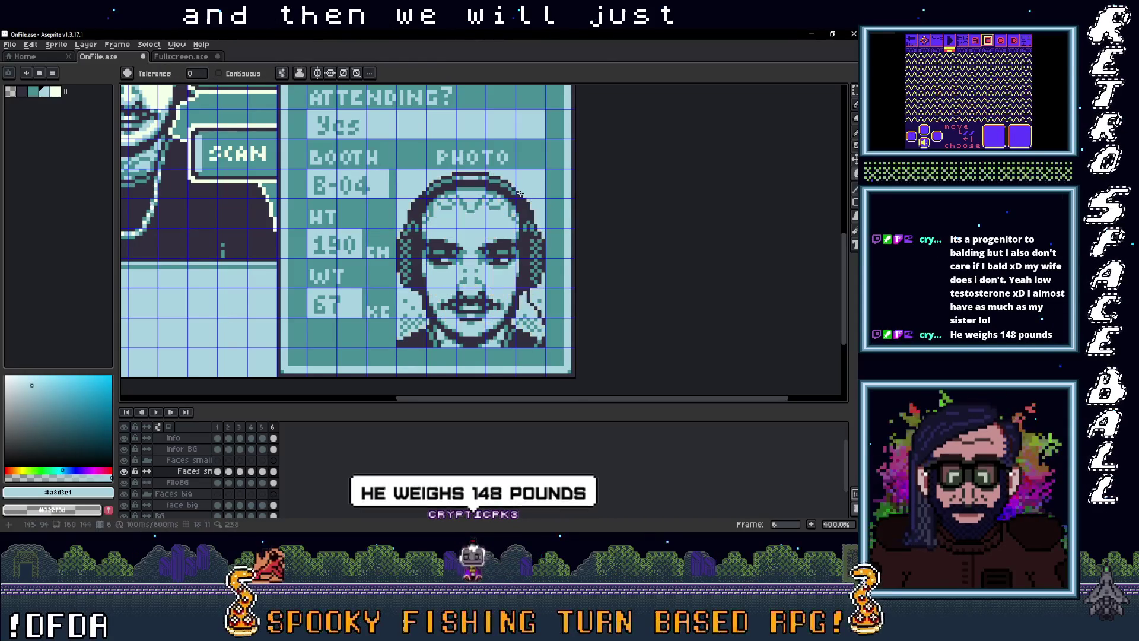
Pick the card's teal, fill the face's dark pixels with it, and zoom out
key(i)
click(512, 258)
key(g)
click(511, 258)
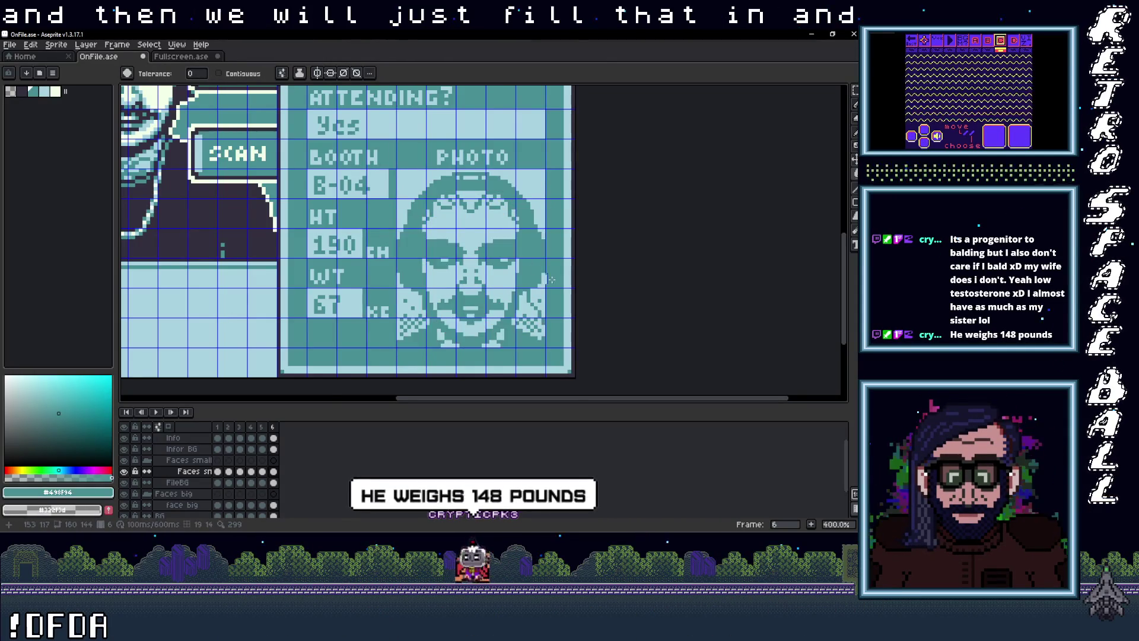
key(1)
scroll(562, 294, up, 3)
scroll(593, 303, down, 1)
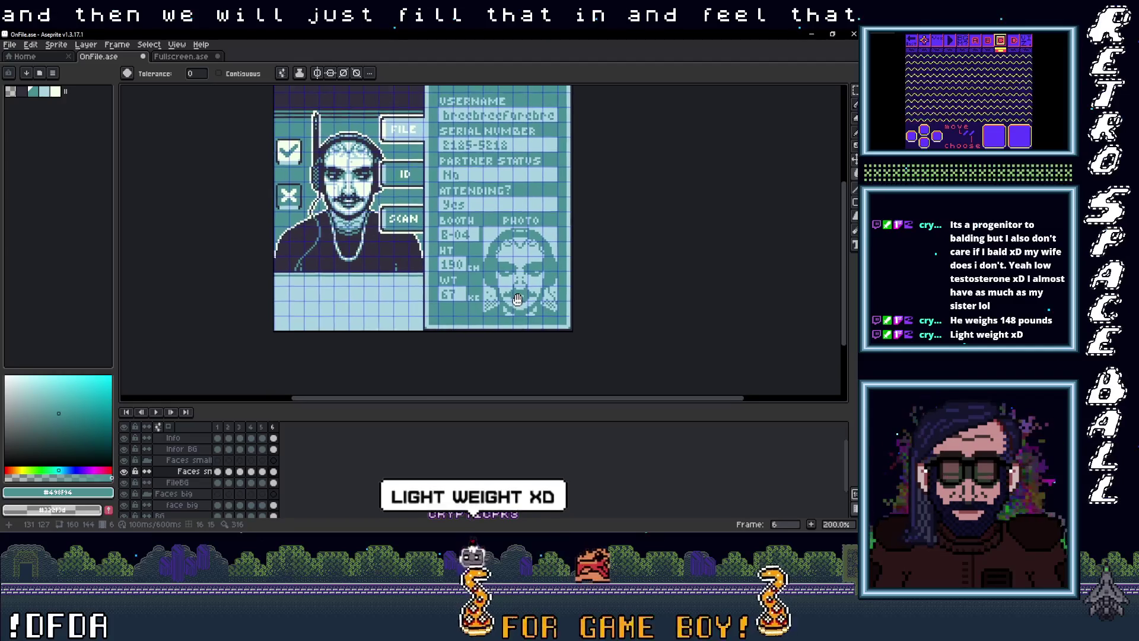
drag(575, 302, 577, 315)
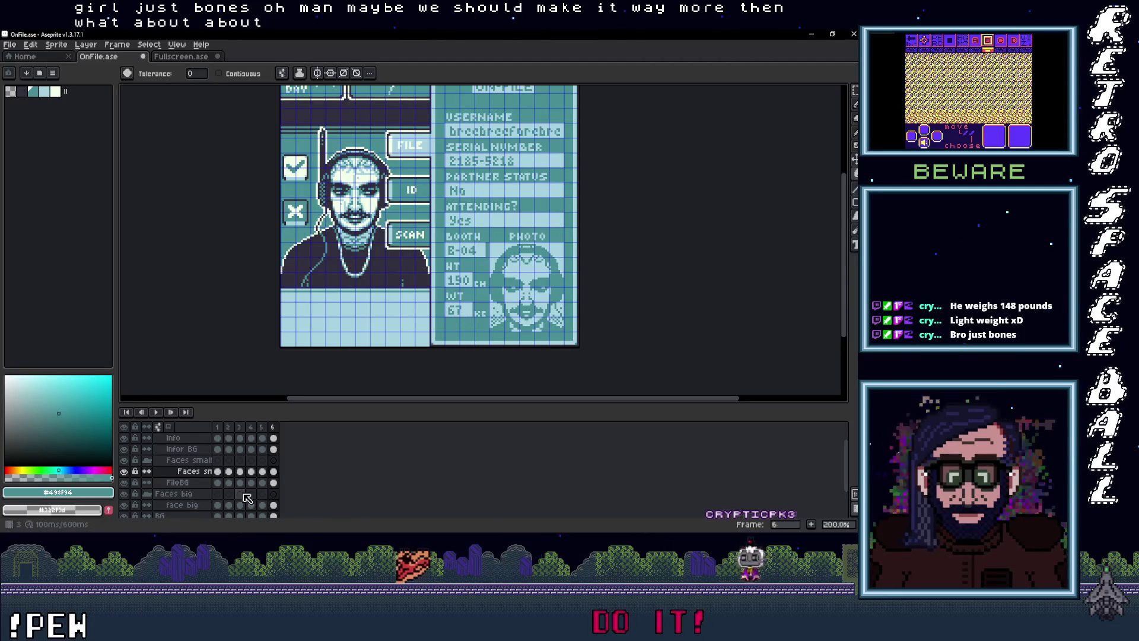
Make the Info layer active and undo a stray fill that covered the card
scroll(460, 323, up, 2)
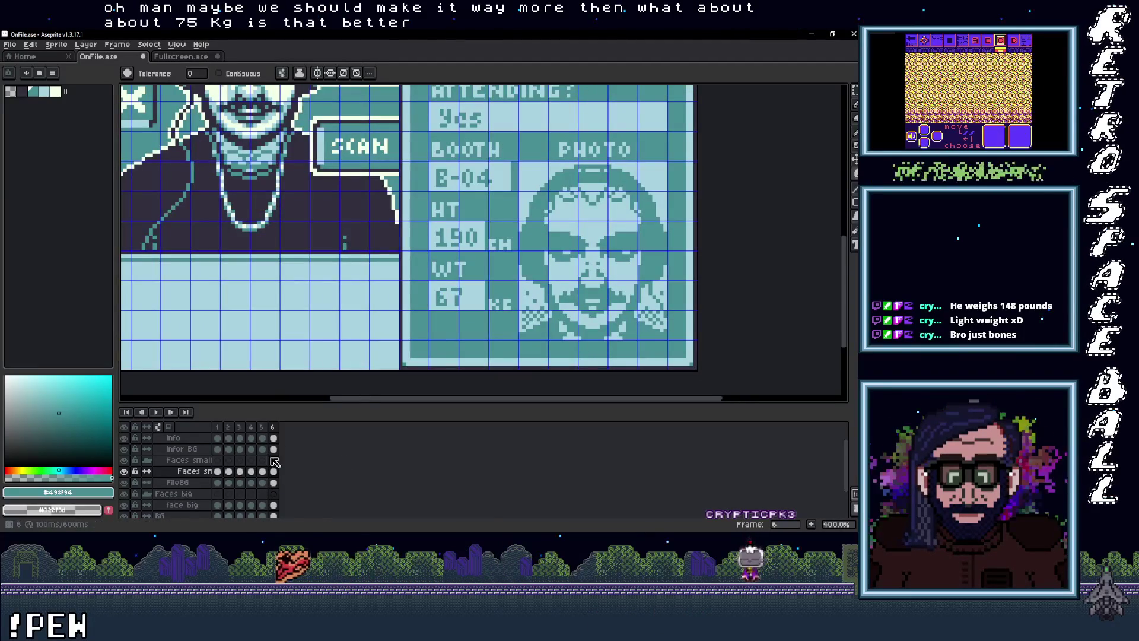
click(273, 439)
scroll(261, 455, up, 1)
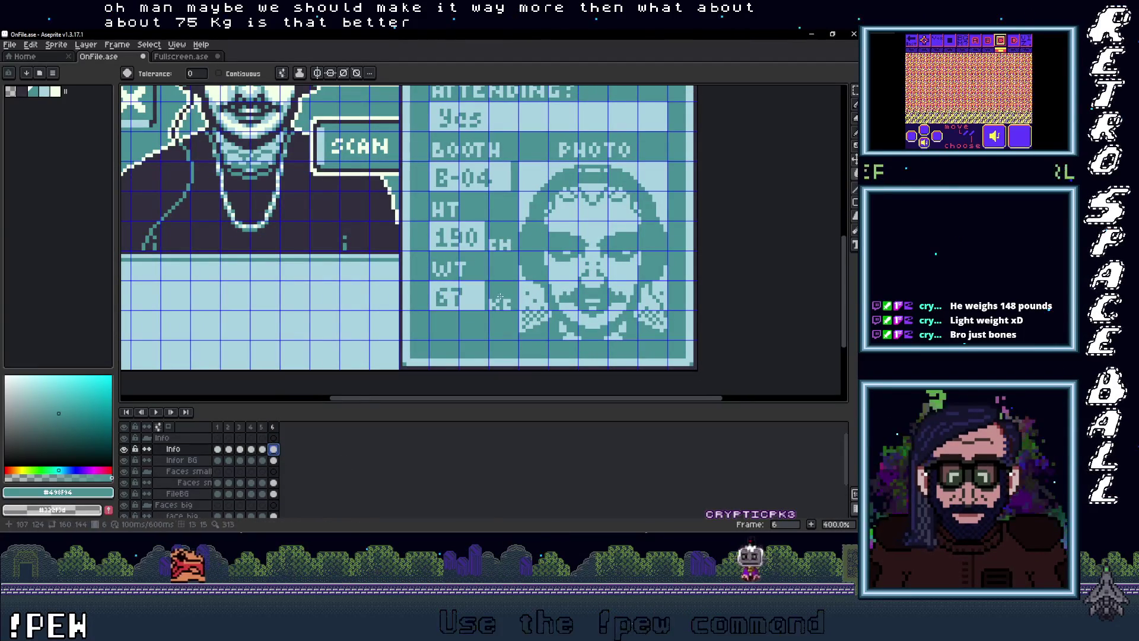
click(476, 305)
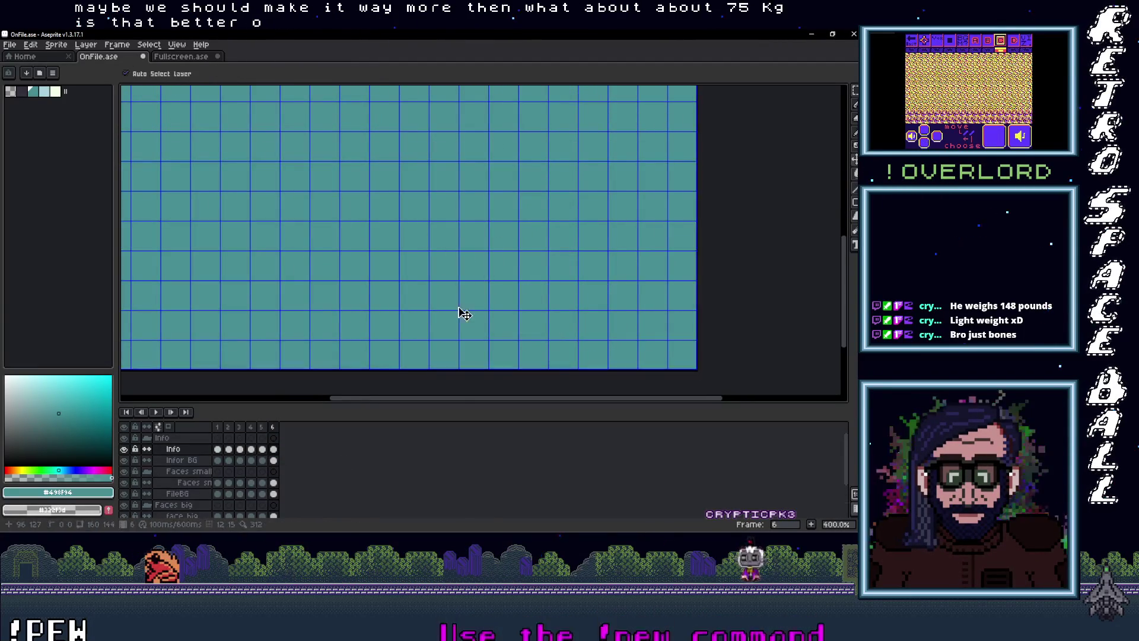
key(ctrl+z)
key(m)
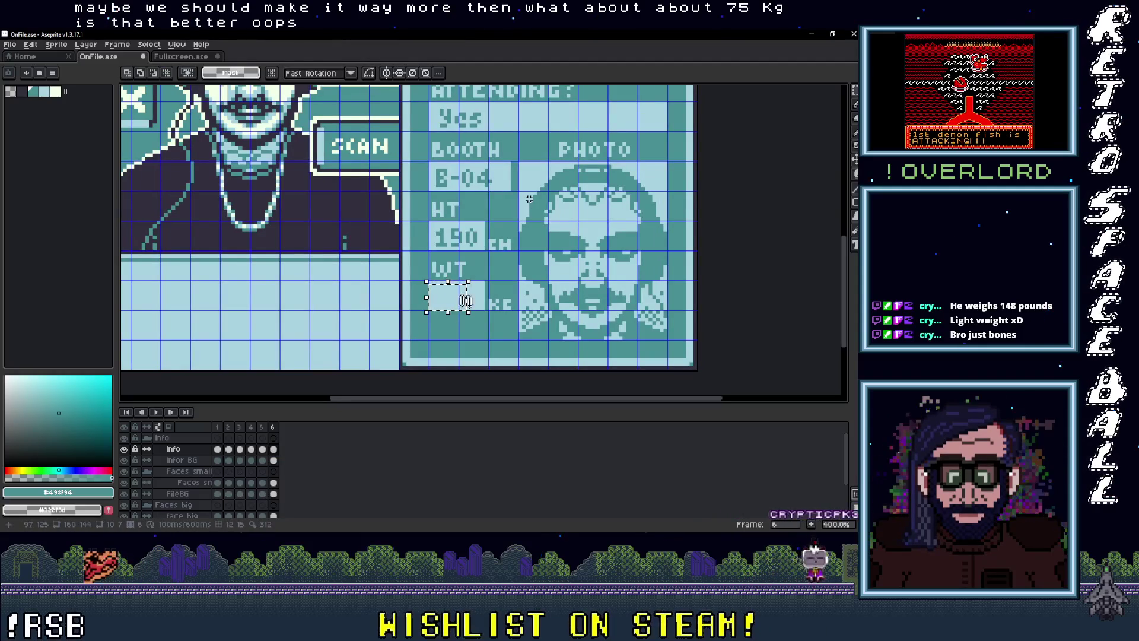
Type 75 over the WT value and recentre the whole card in view
key(t)
drag(429, 281, 484, 309)
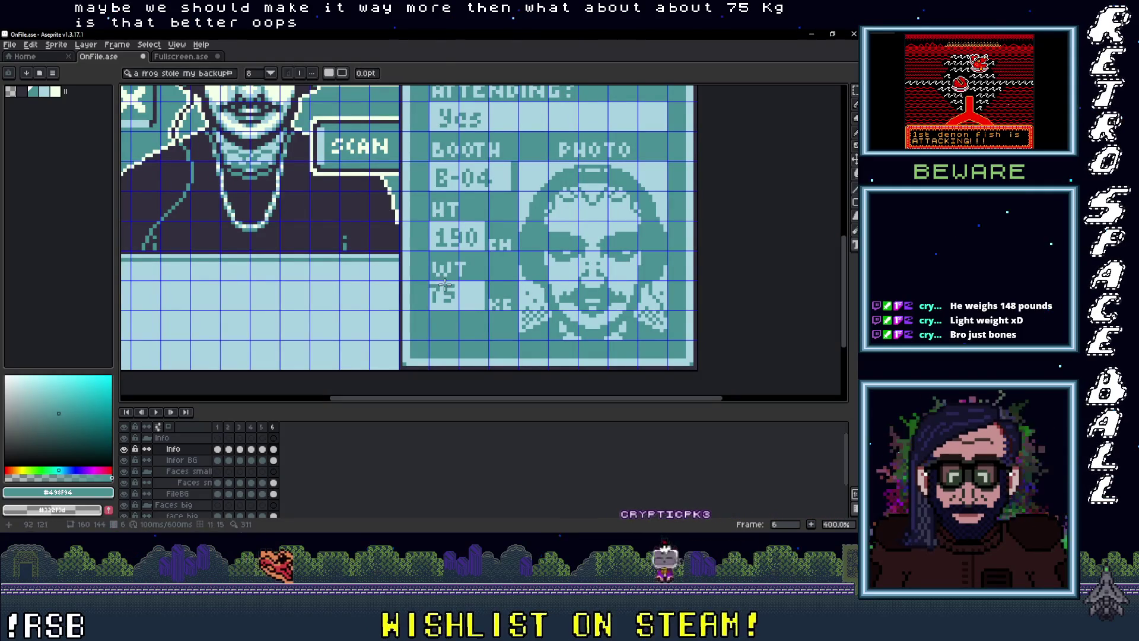
key(Return)
scroll(439, 286, up, 2)
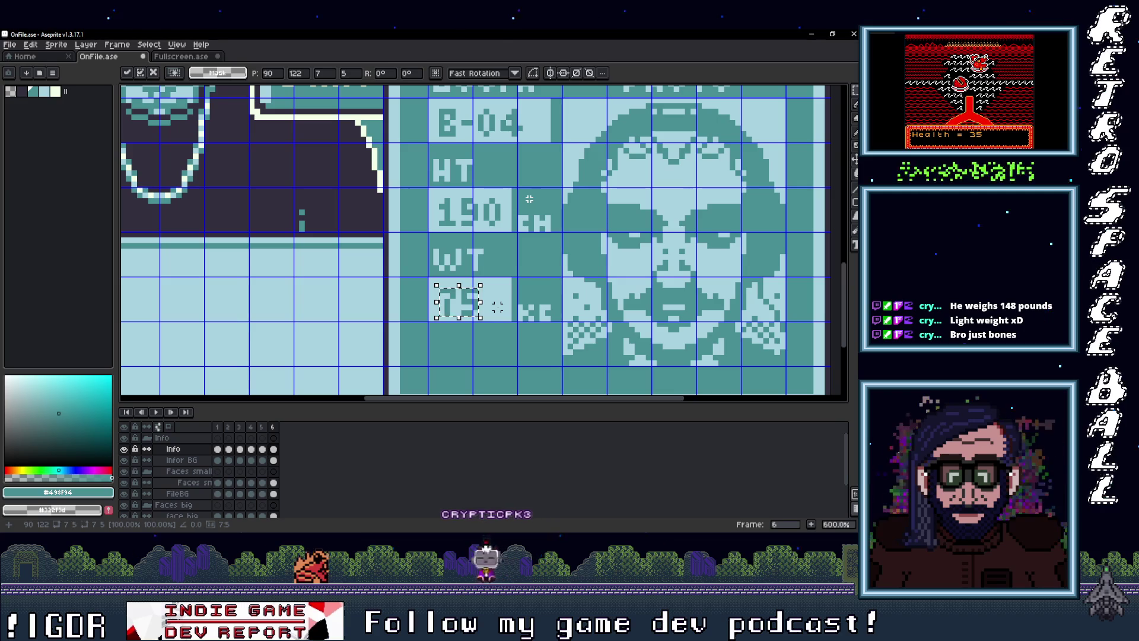
key(Return)
scroll(529, 199, down, 4)
drag(485, 331, 479, 359)
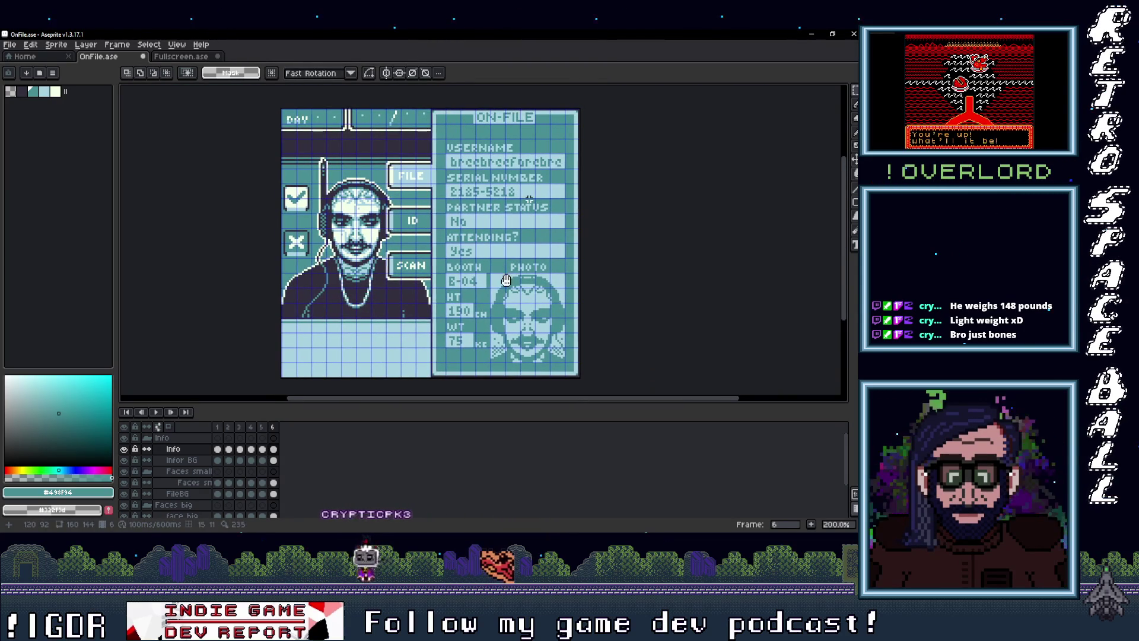
drag(505, 280, 514, 282)
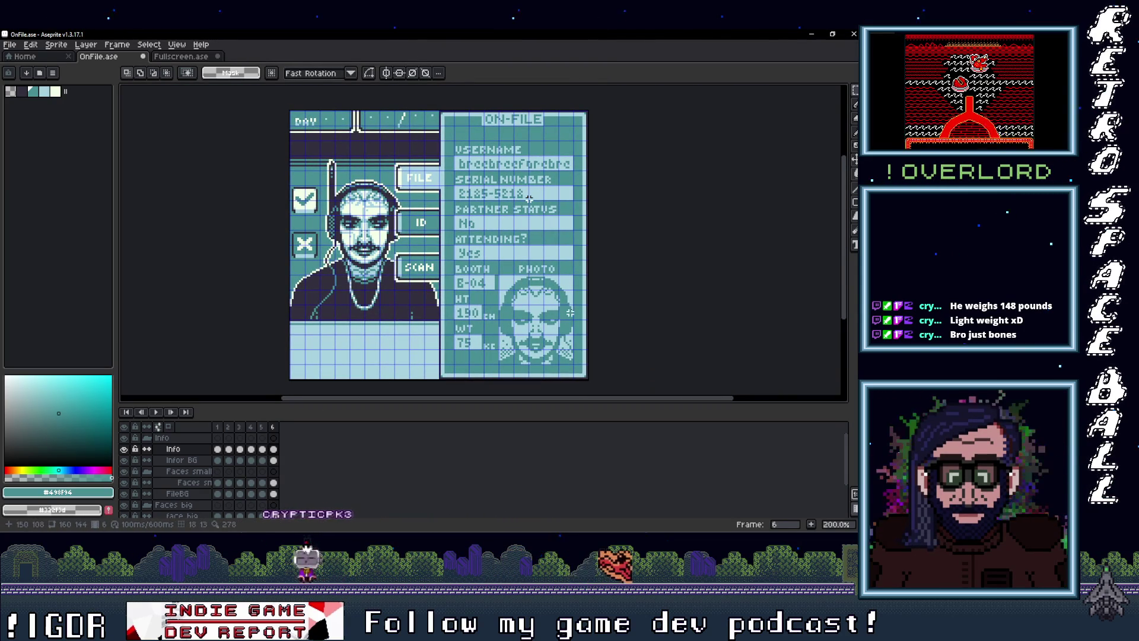
Insert a new frame 7 after frame 6 from the frame header's context menu
key(b)
scroll(572, 314, down, 1)
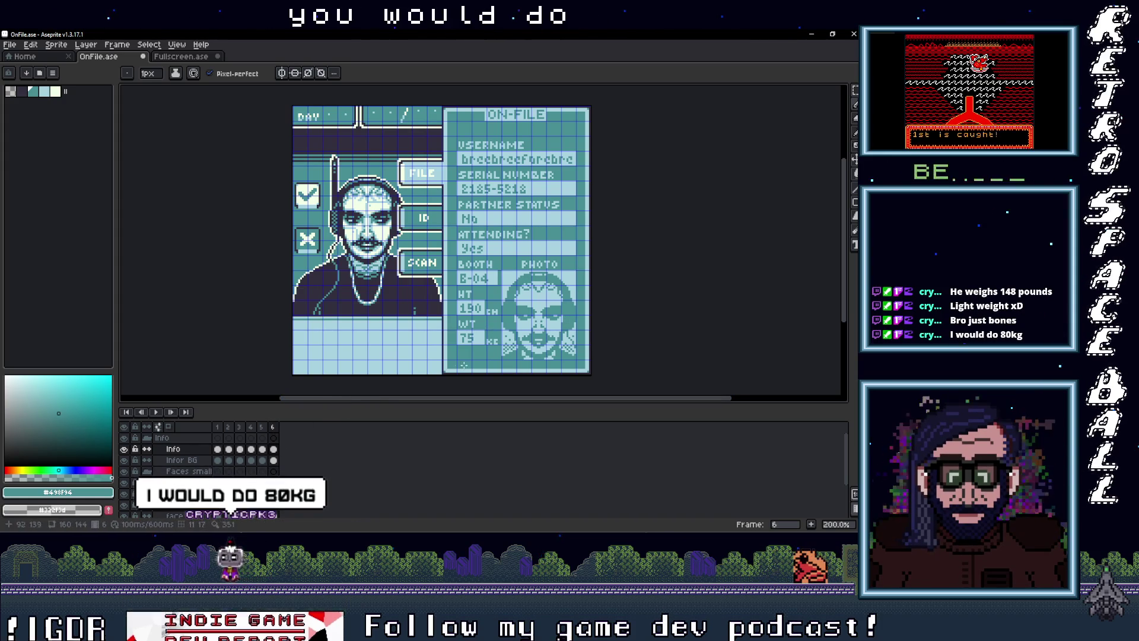
right_click(273, 427)
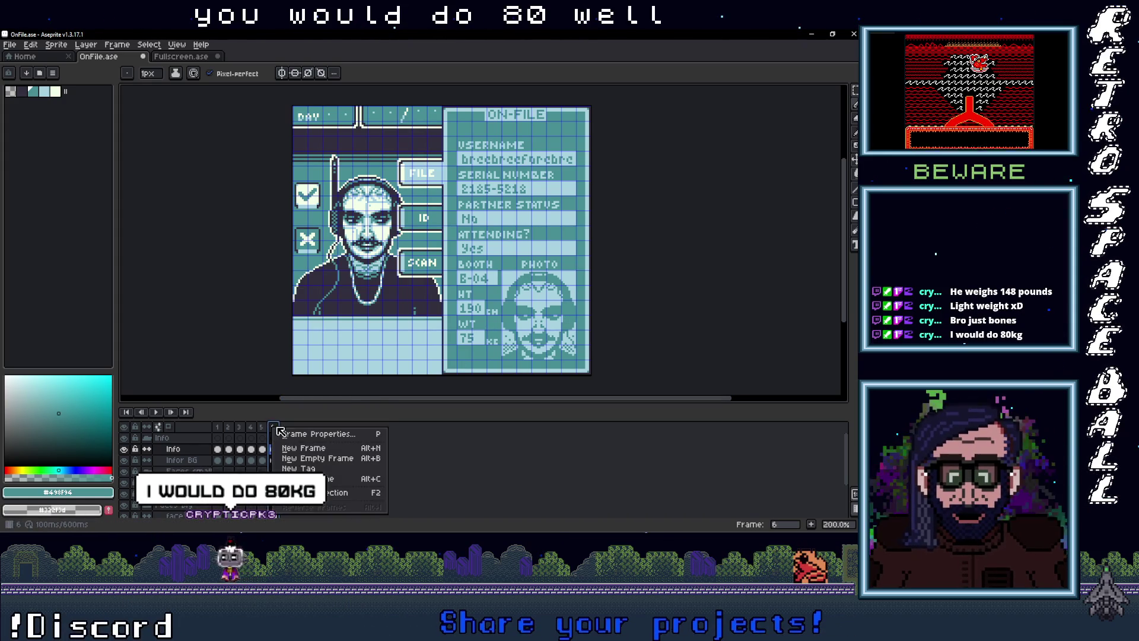
click(295, 449)
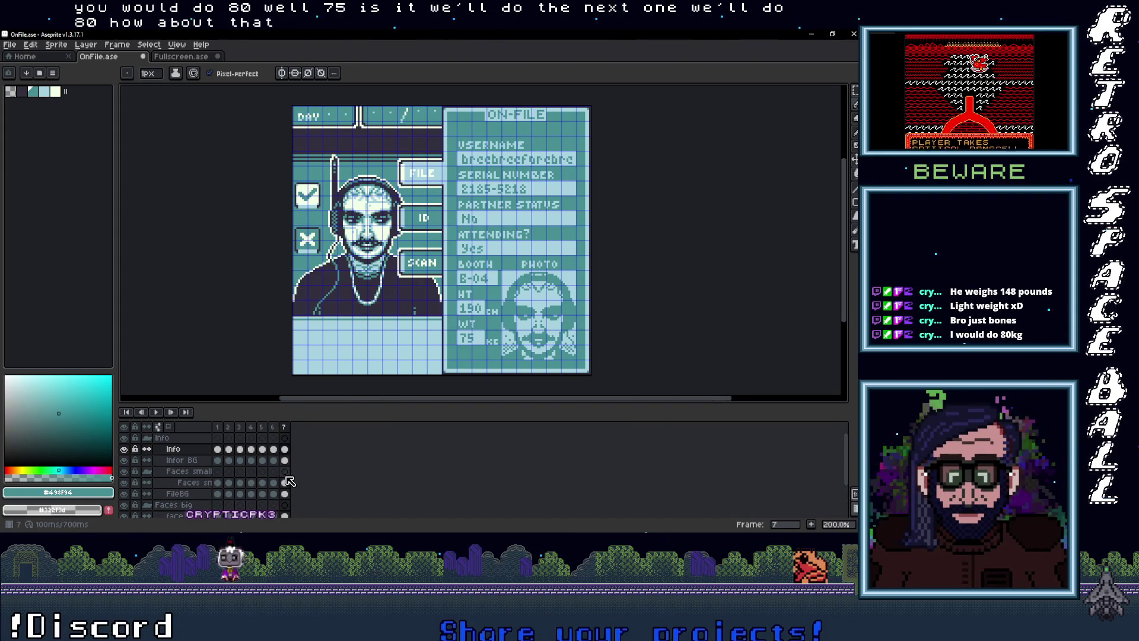
scroll(284, 469, down, 1)
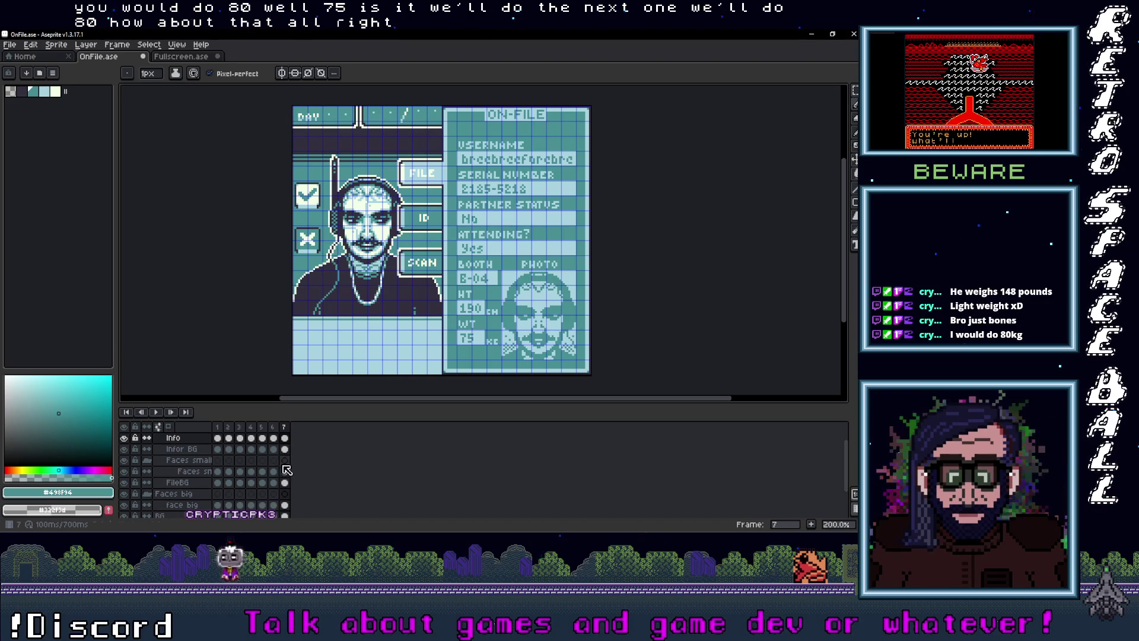
scroll(287, 478, down, 1)
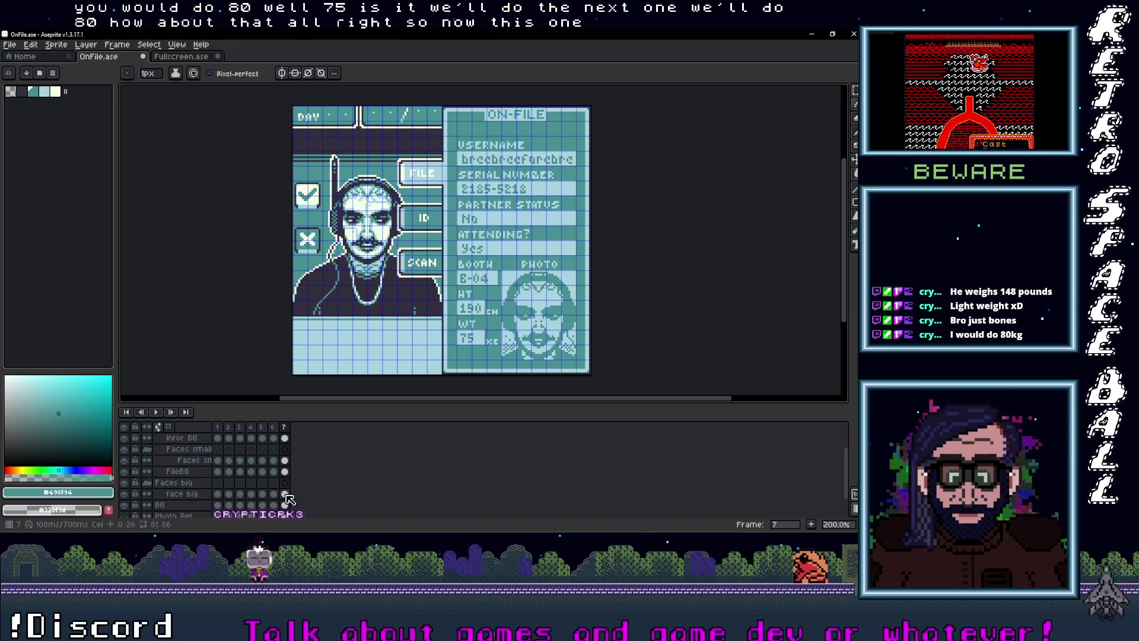
Delete frame 7's big face cel and copy the big face artwork from Fullscreen.ase
click(286, 494)
key(Delete)
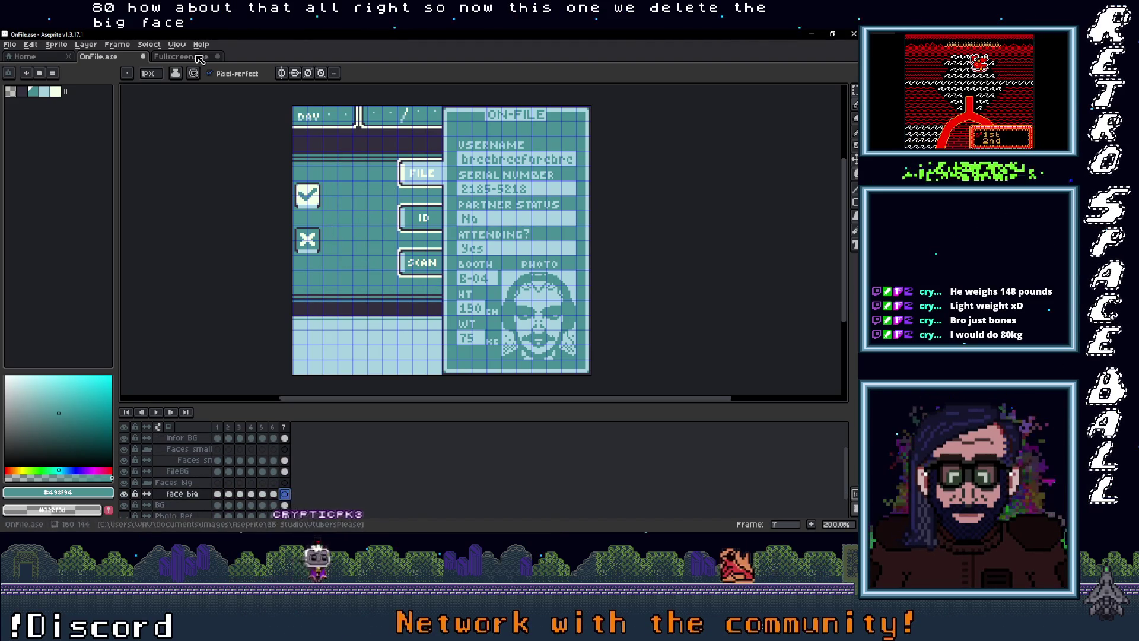
key(ctrl+Tab)
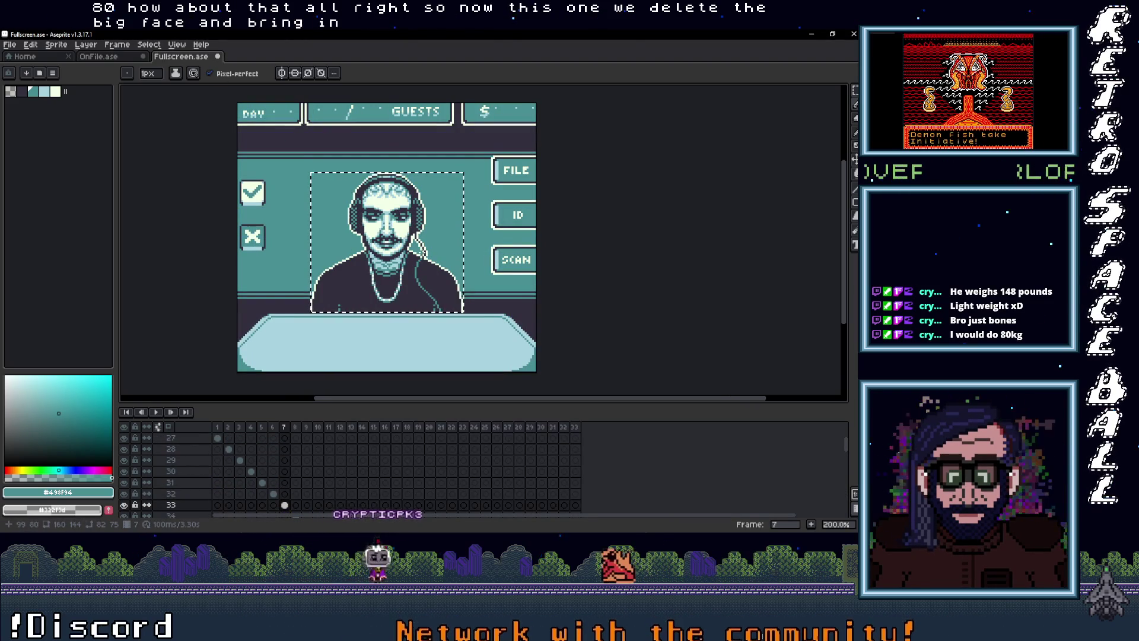
key(v)
key(b)
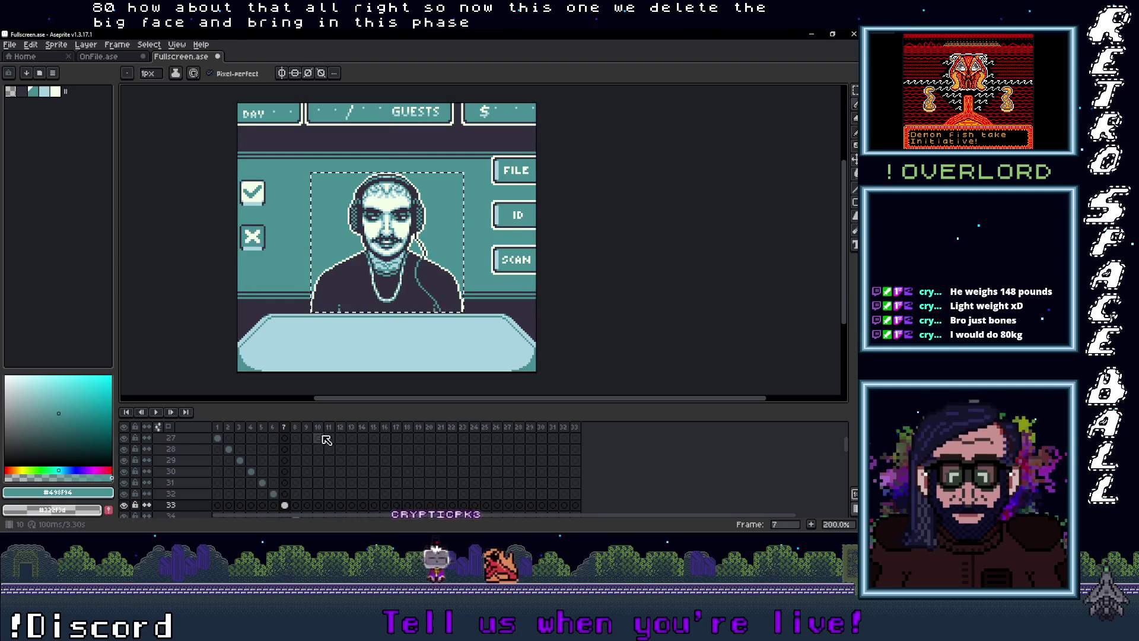
key(ctrl+t)
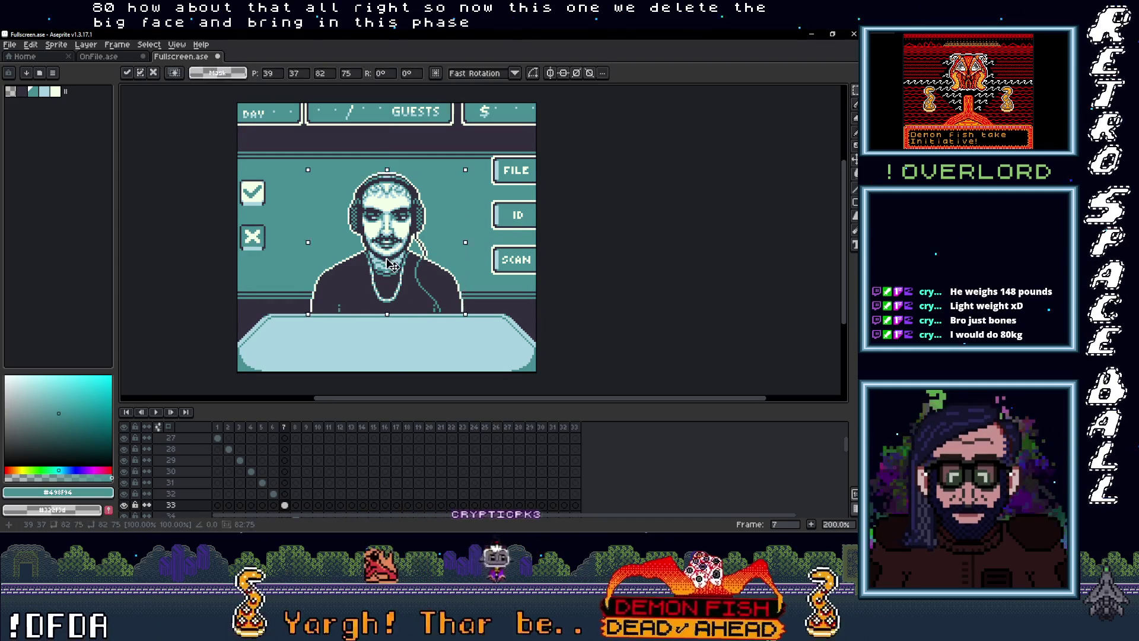
Paste the big face into the On-File sprite and move it to the left side
click(145, 59)
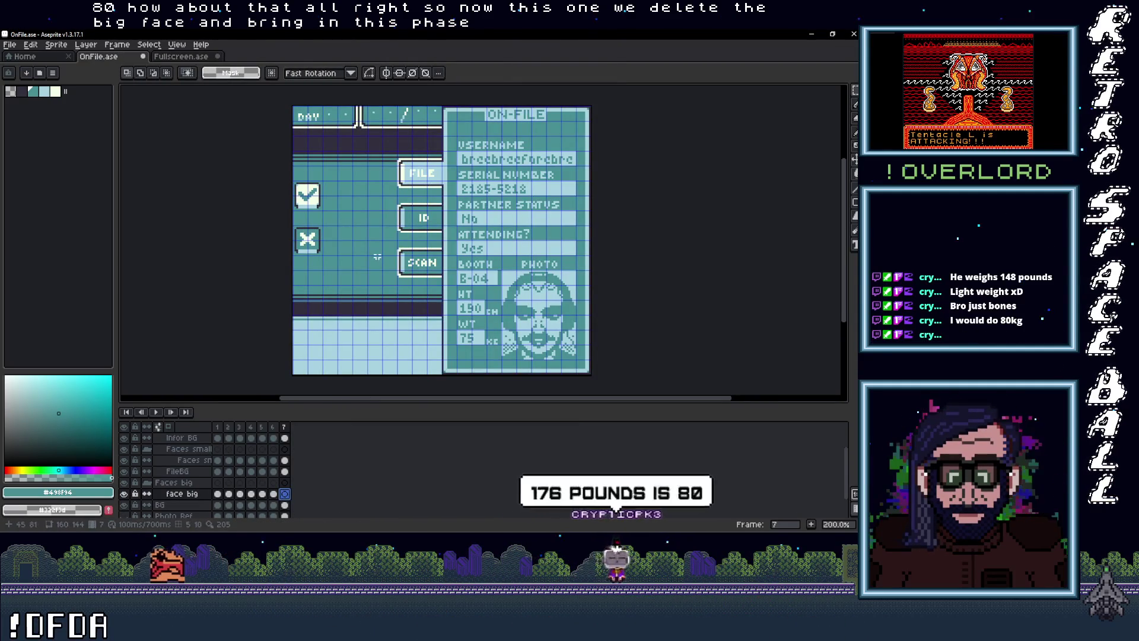
key(ctrl+v)
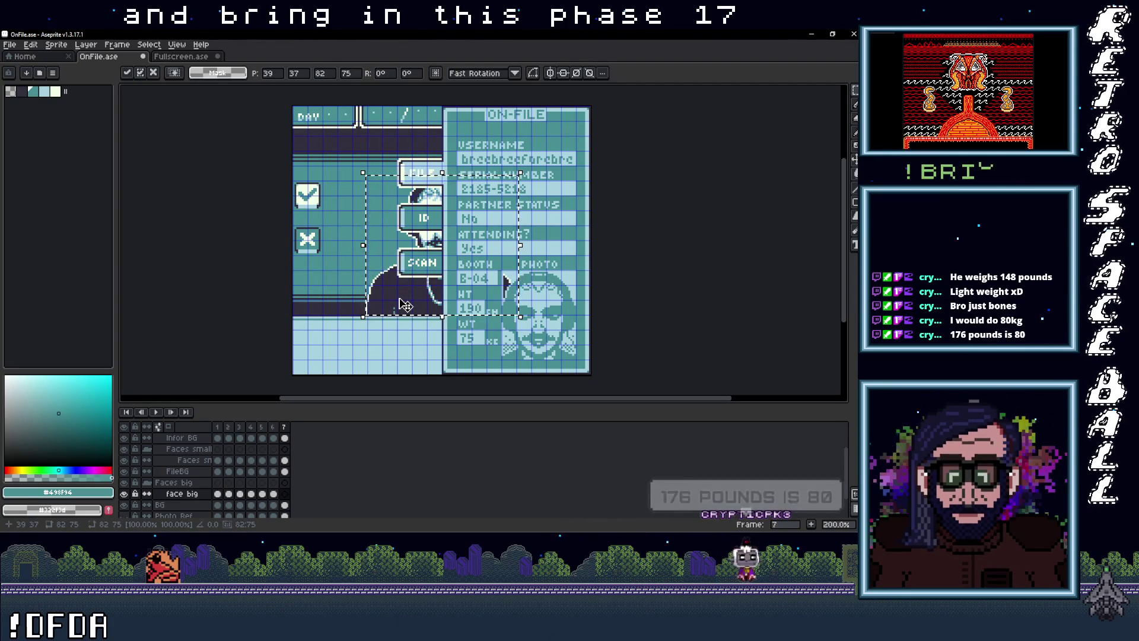
drag(405, 305, 335, 305)
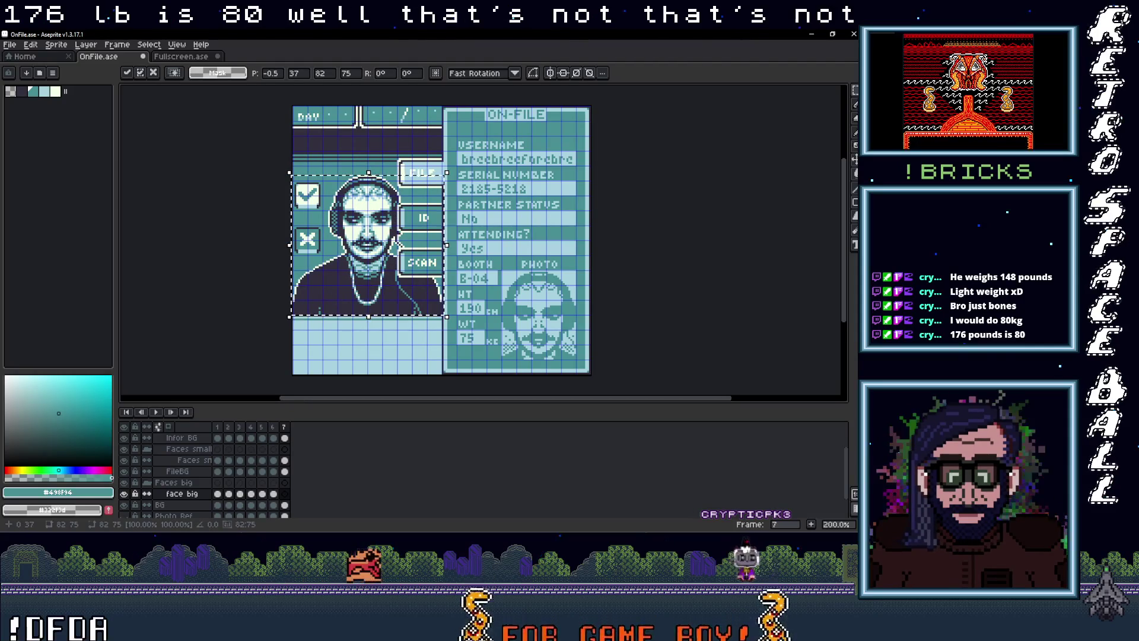
key(ctrl+d)
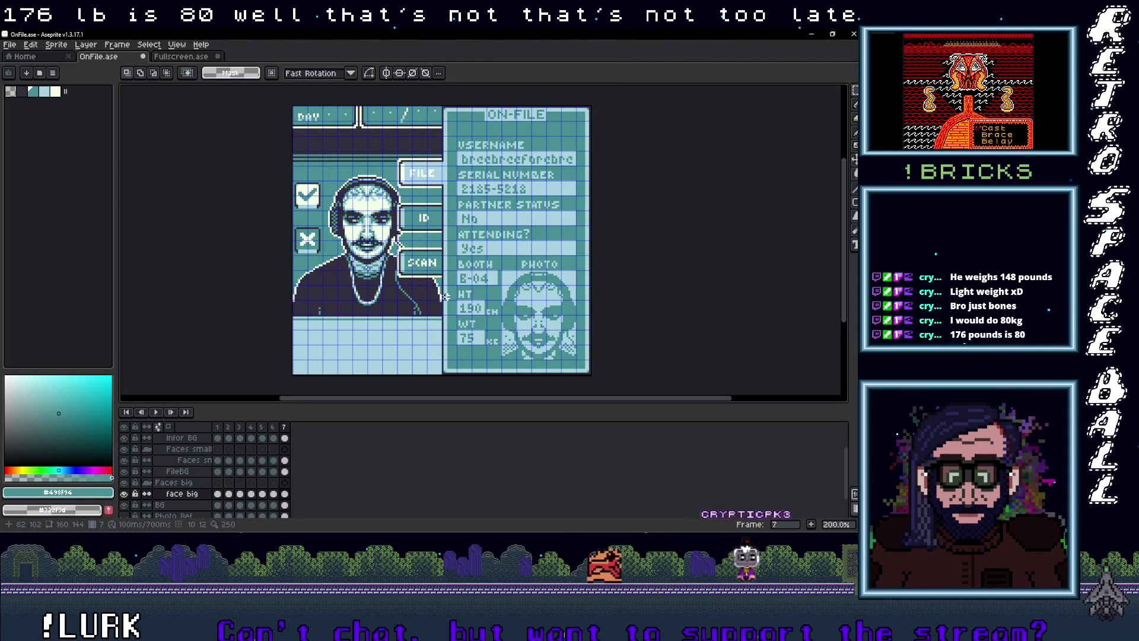
scroll(444, 296, down, 1)
scroll(431, 302, up, 1)
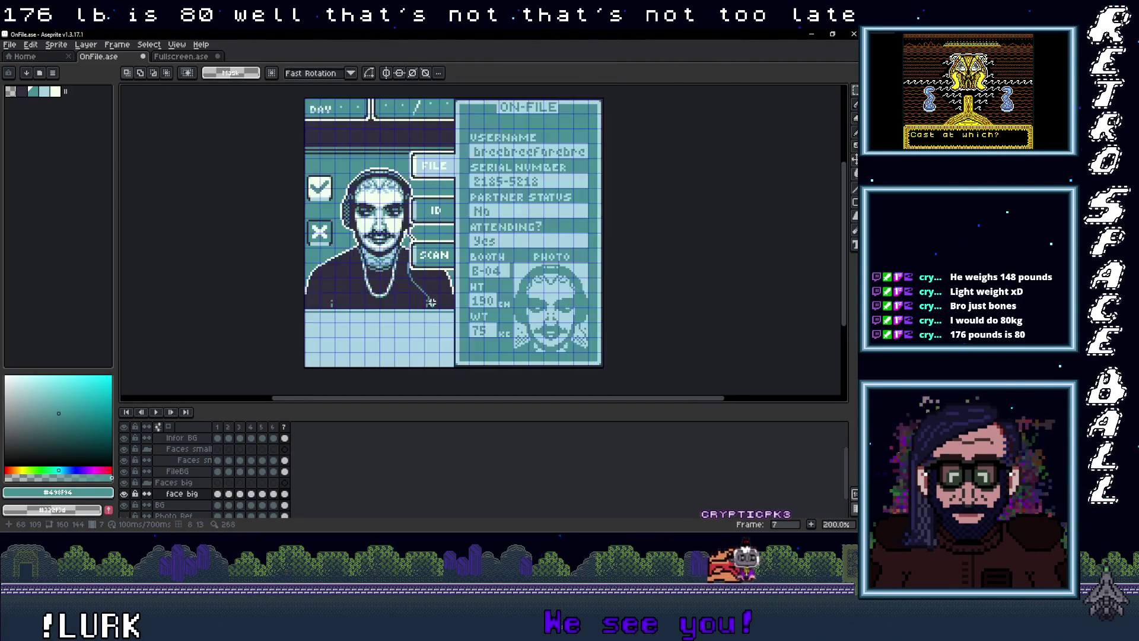
drag(432, 299, 411, 311)
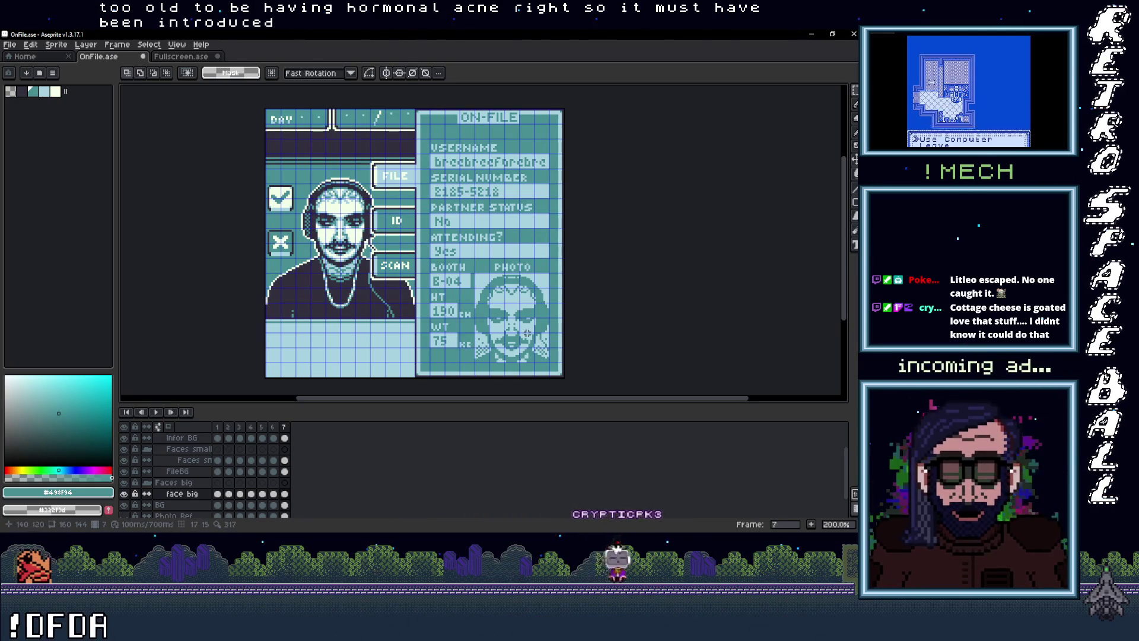
Scroll the view right across the completed ON-FILE card
scroll(537, 253, right, 2)
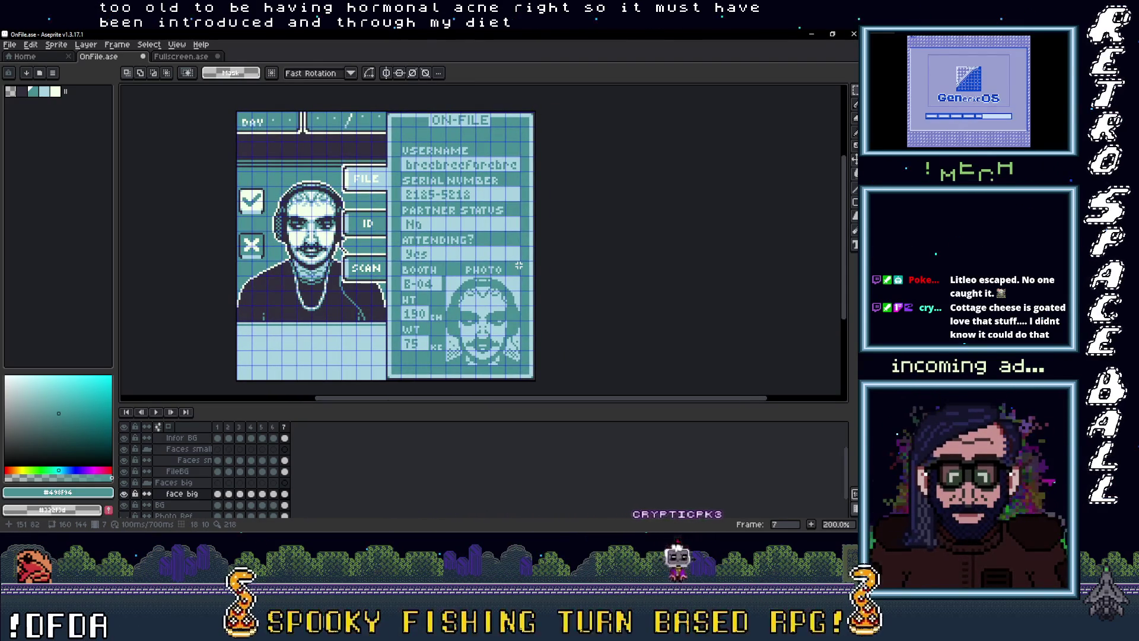
drag(466, 404, 471, 403)
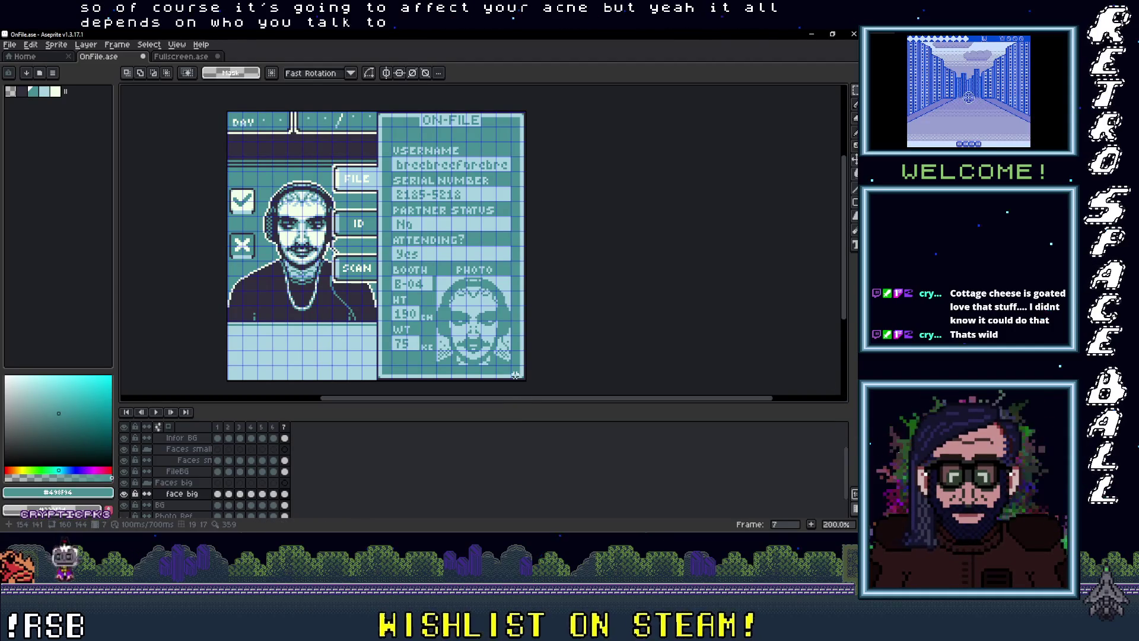
click(274, 426)
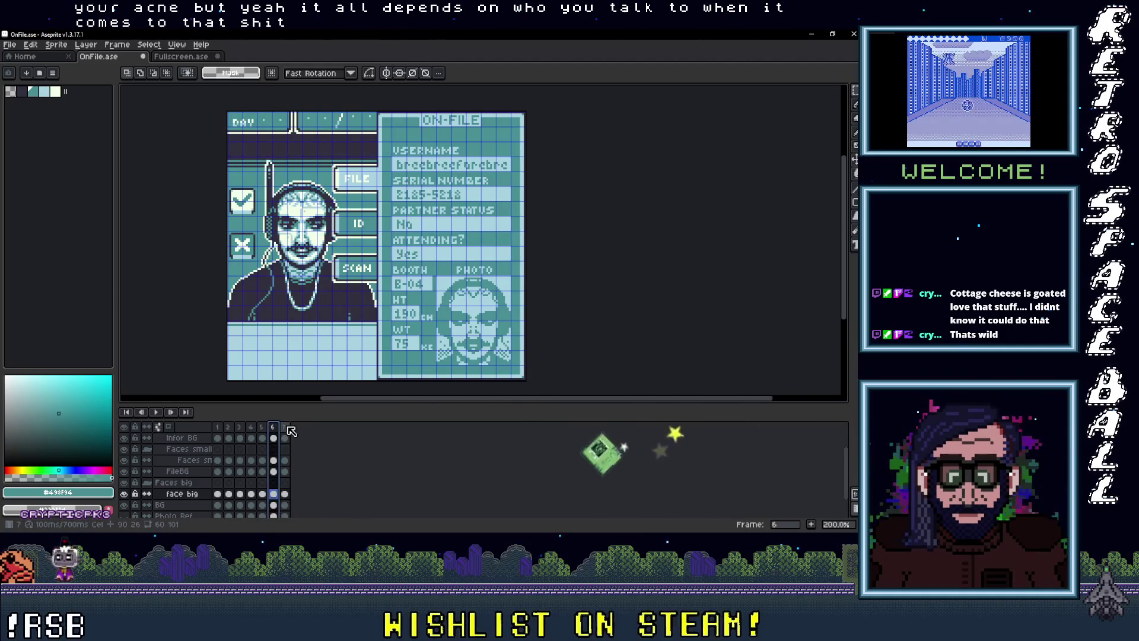
click(286, 429)
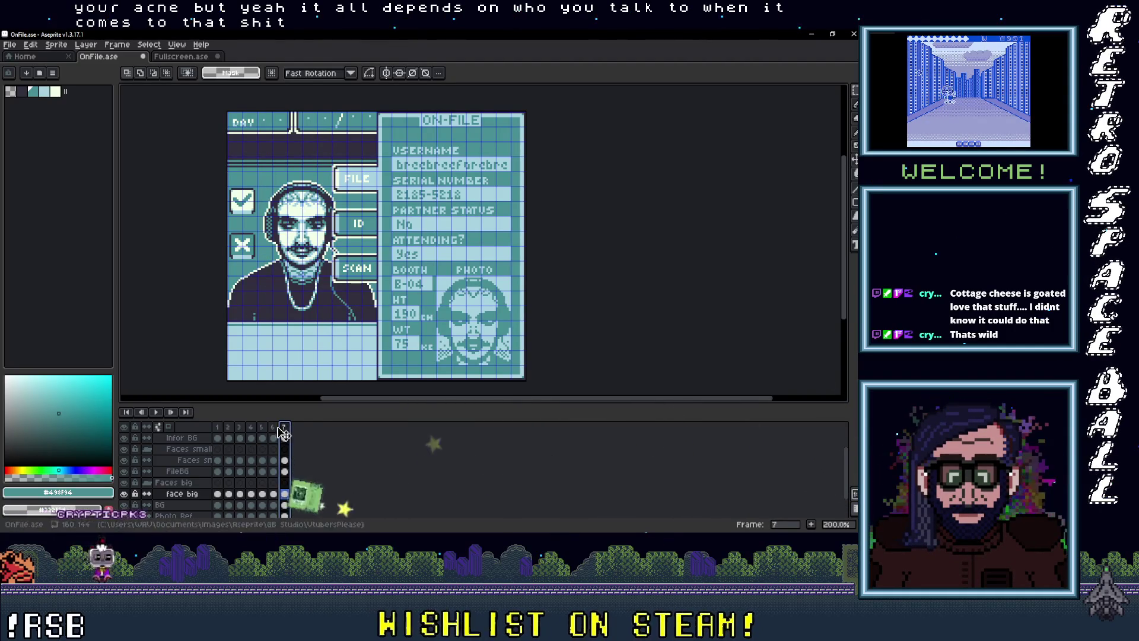
Add a new frame 8 after frame 7
right_click(286, 434)
click(307, 443)
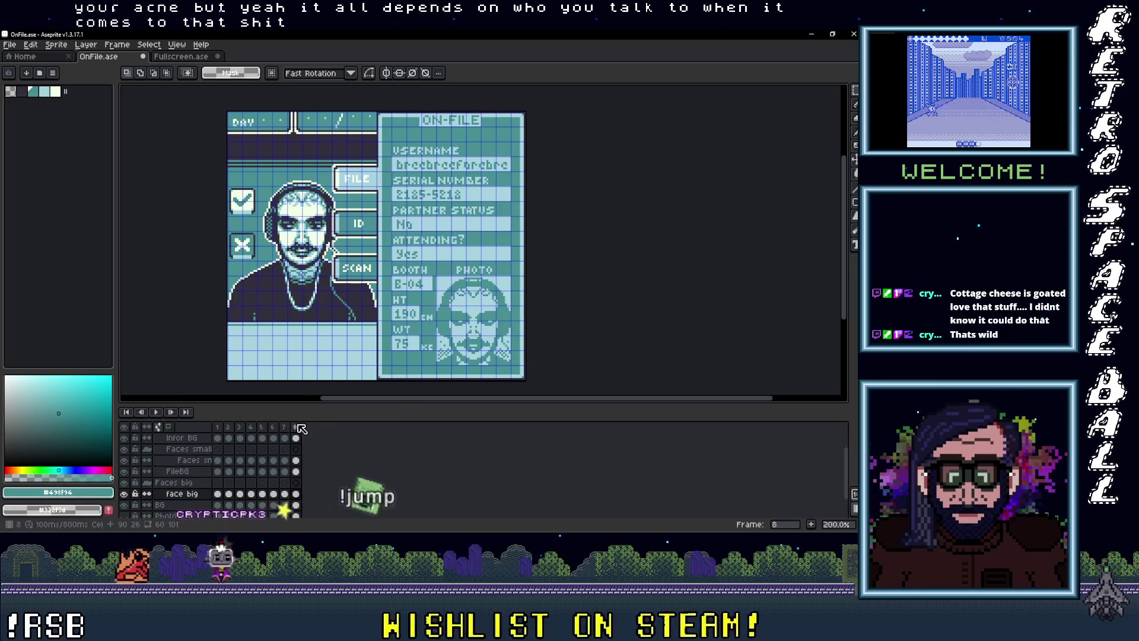
scroll(301, 452, up, 2)
Delete the Info text, small photo and big portrait cels on frame 8
click(296, 449)
key(Delete)
scroll(302, 457, down, 1)
click(295, 471)
key(Delete)
scroll(301, 476, down, 2)
scroll(301, 476, down, 1)
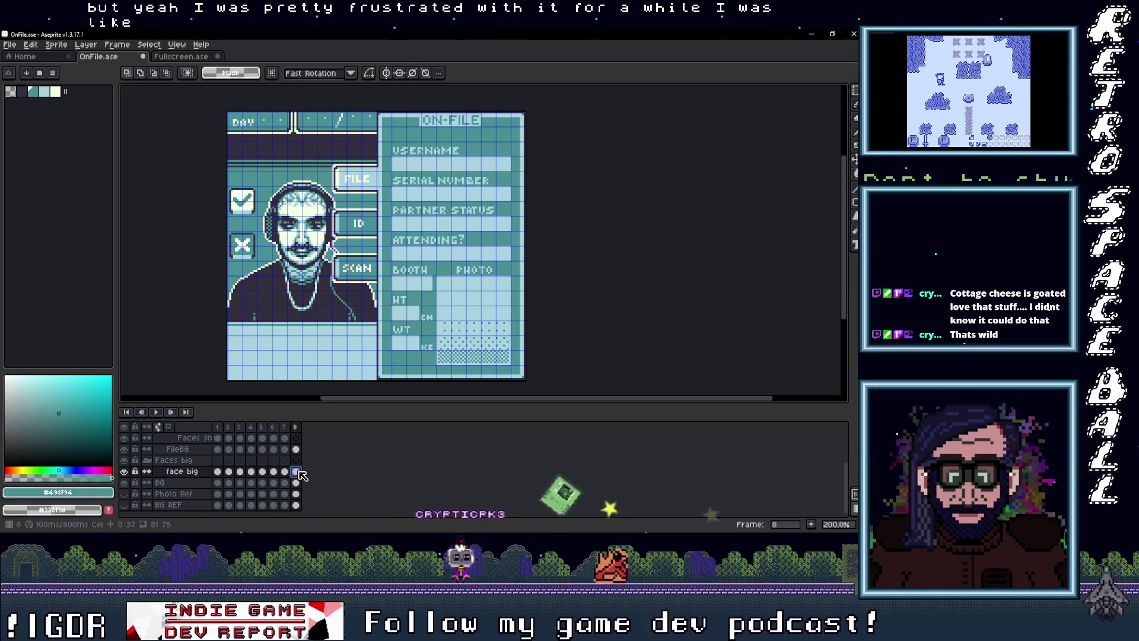
click(295, 471)
key(Delete)
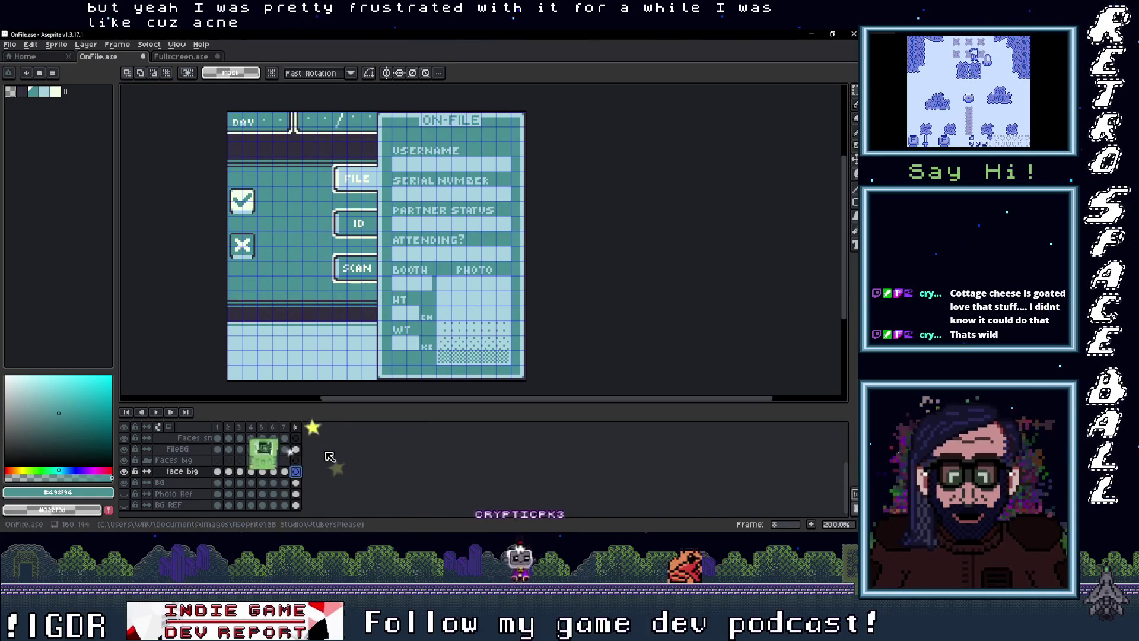
scroll(310, 479, up, 2)
scroll(314, 476, up, 2)
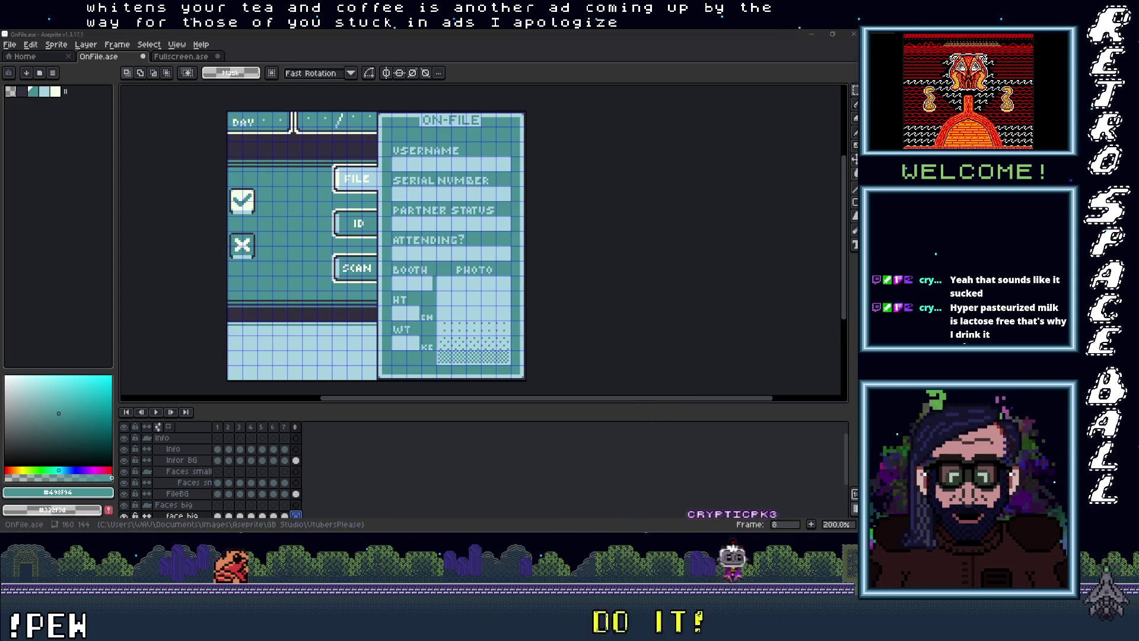
Show frame 8 of Fullscreen.ase and size the selection to 96x96 around Medusa on layer 34
click(181, 57)
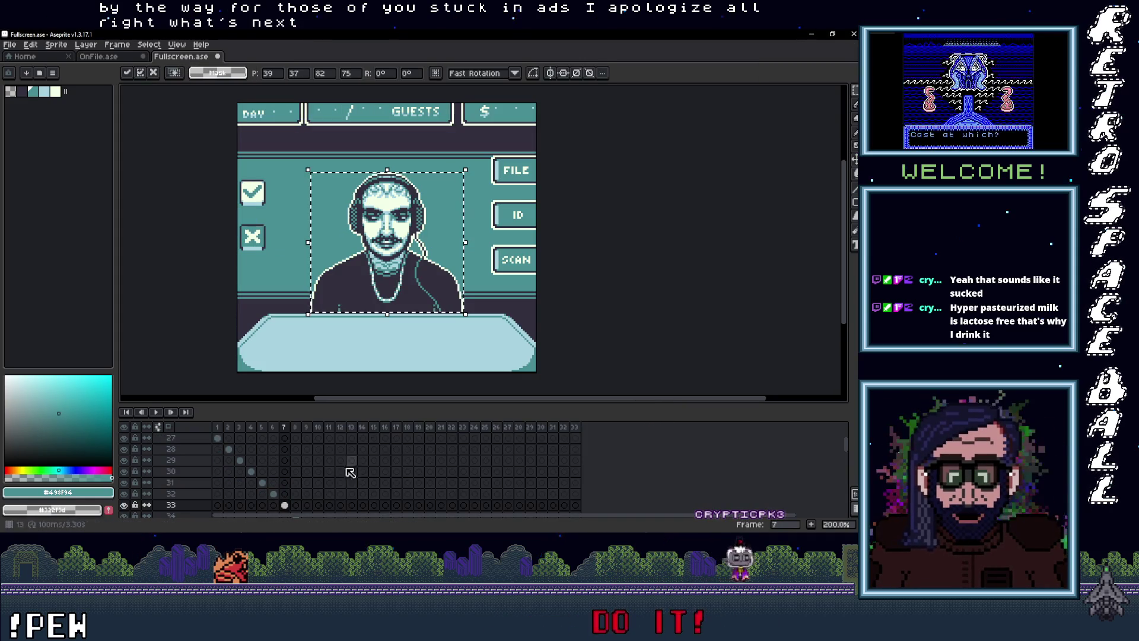
click(296, 438)
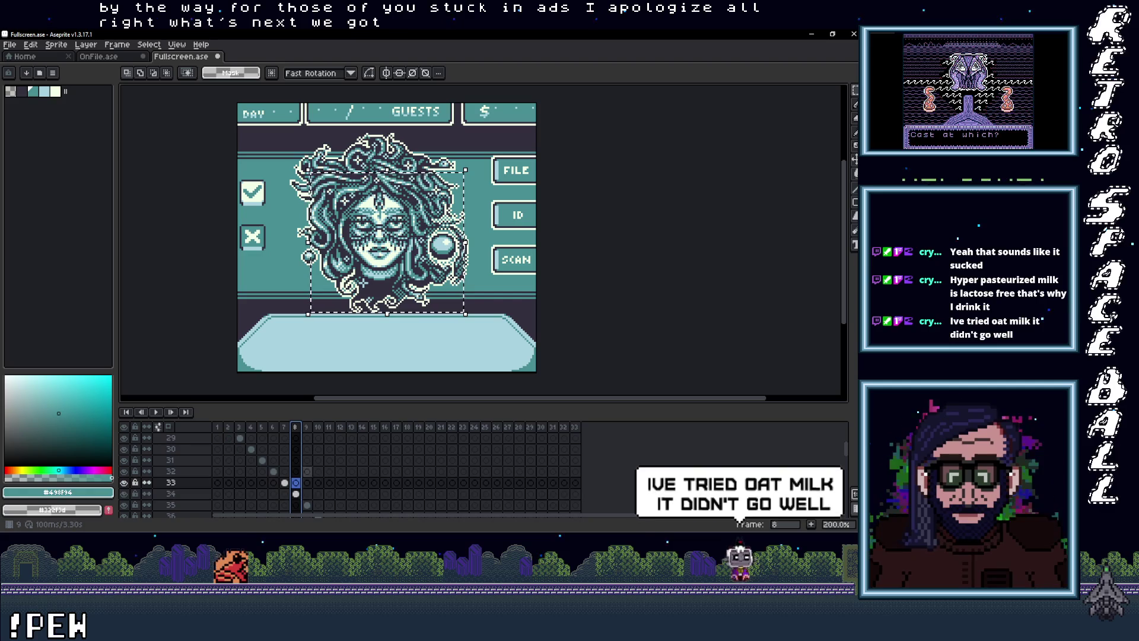
key(Down)
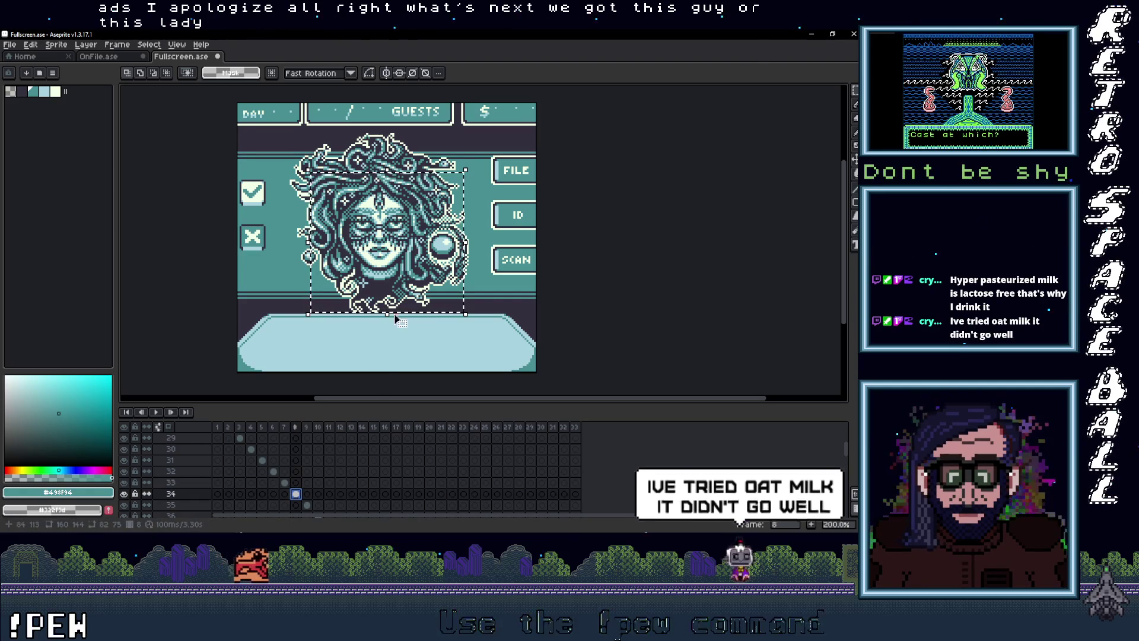
drag(287, 131, 471, 314)
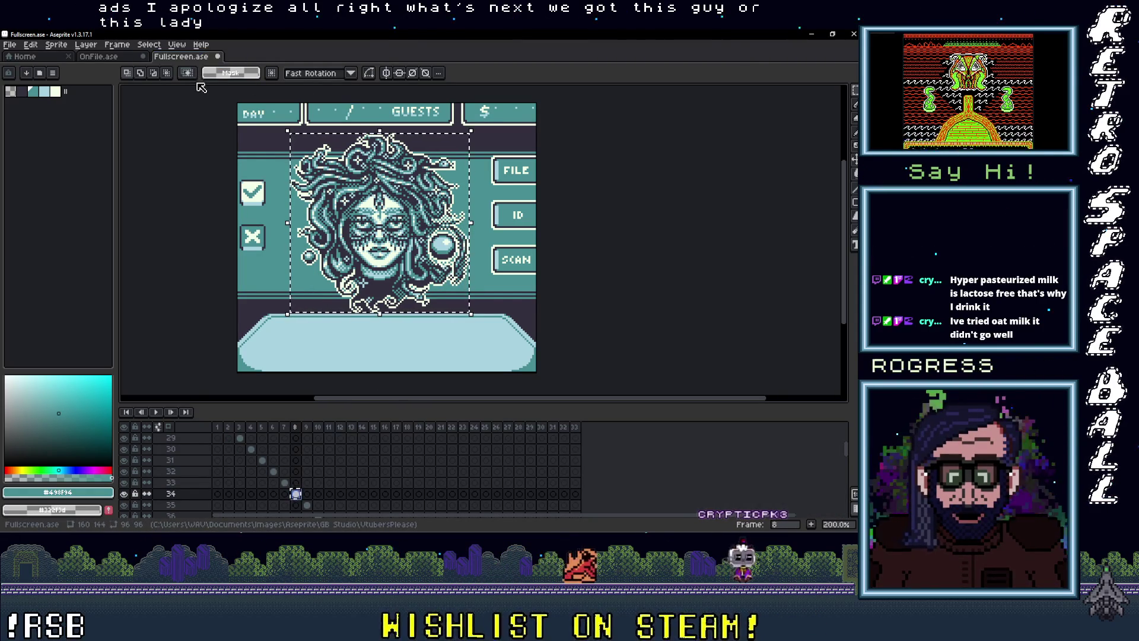
Switch to OnFile.ase, enlarge the timeline to show more layers, then return to the Medusa screen
click(119, 57)
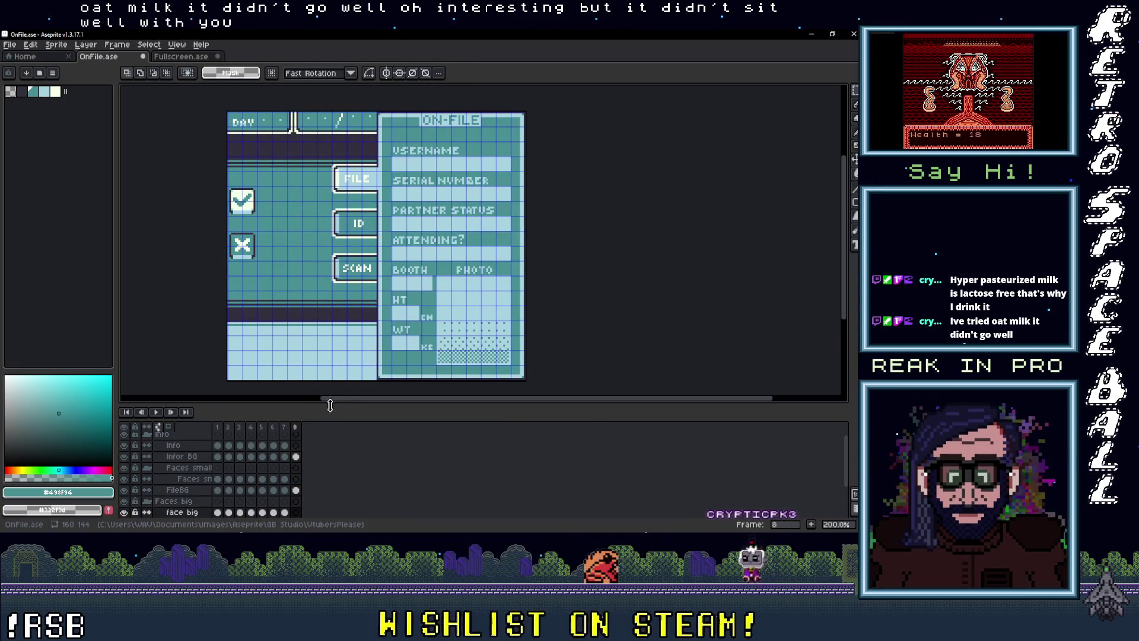
mouse_move(347, 404)
mouse_down()
mouse_move(348, 359)
mouse_move(341, 403)
mouse_up()
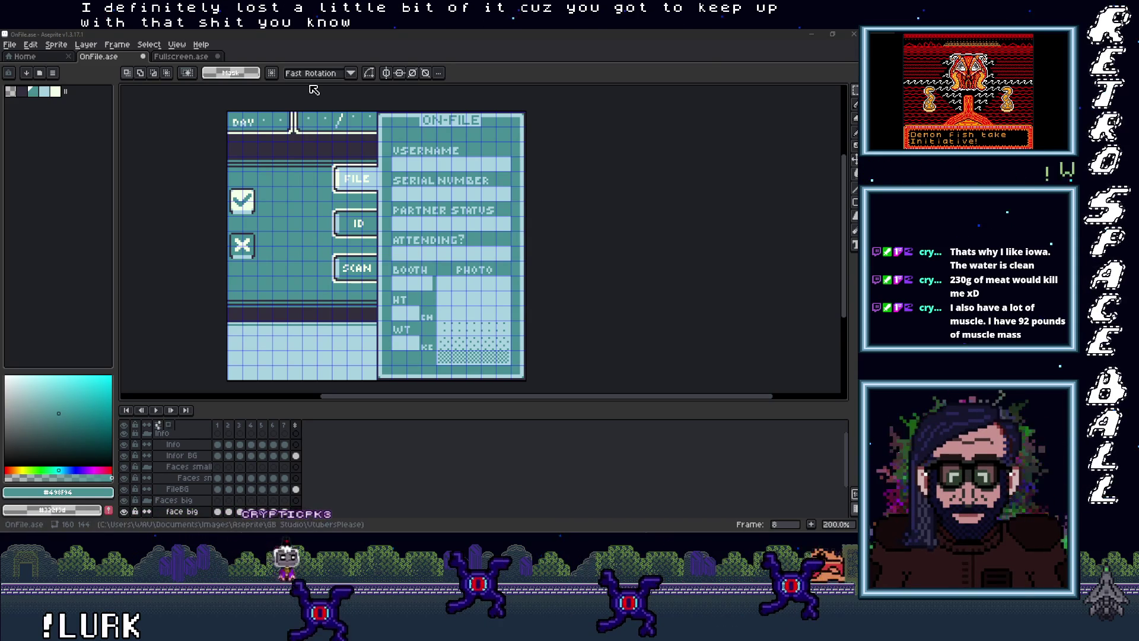
key(ctrl+Tab)
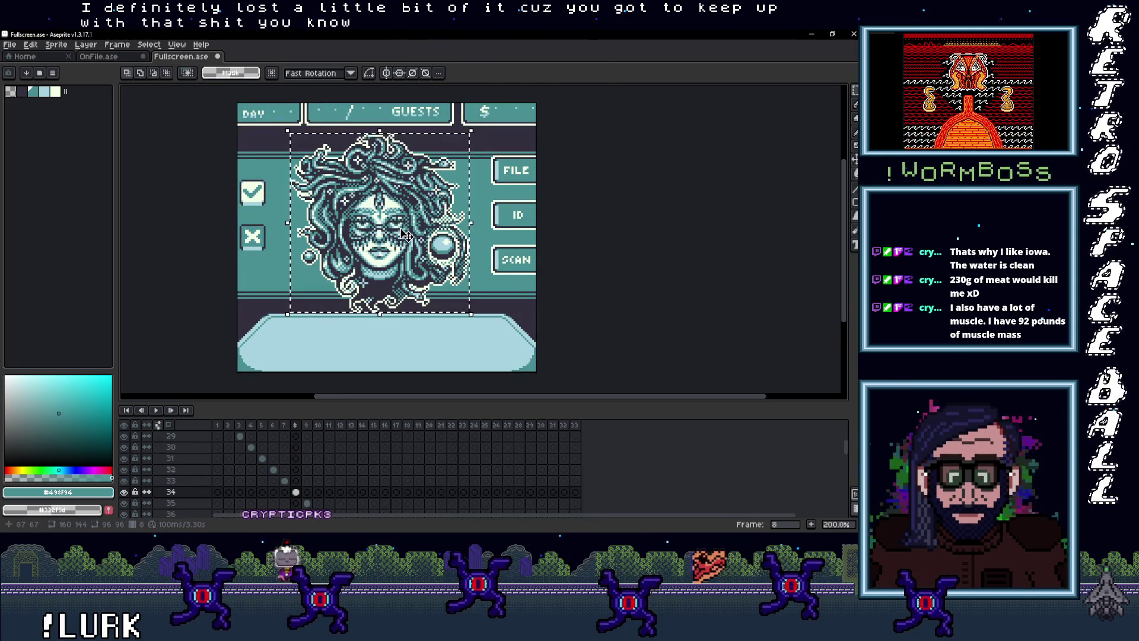
Copy the Medusa face from frame 8 and paste it onto the left side of the ON-FILE card
key(ctrl+t)
click(296, 493)
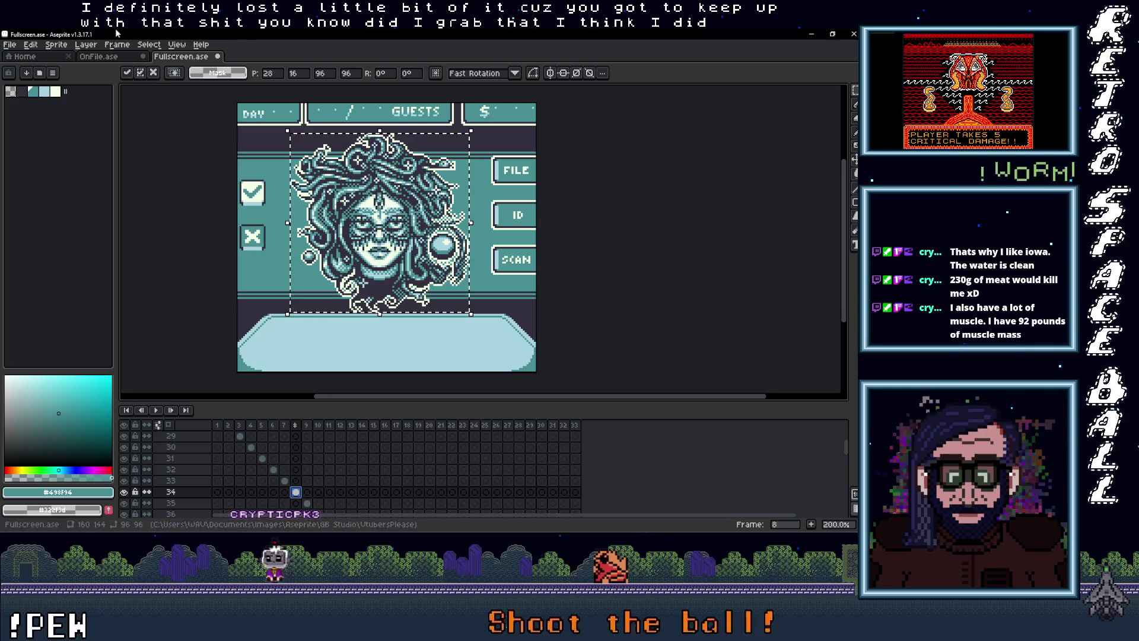
key(ctrl+Tab)
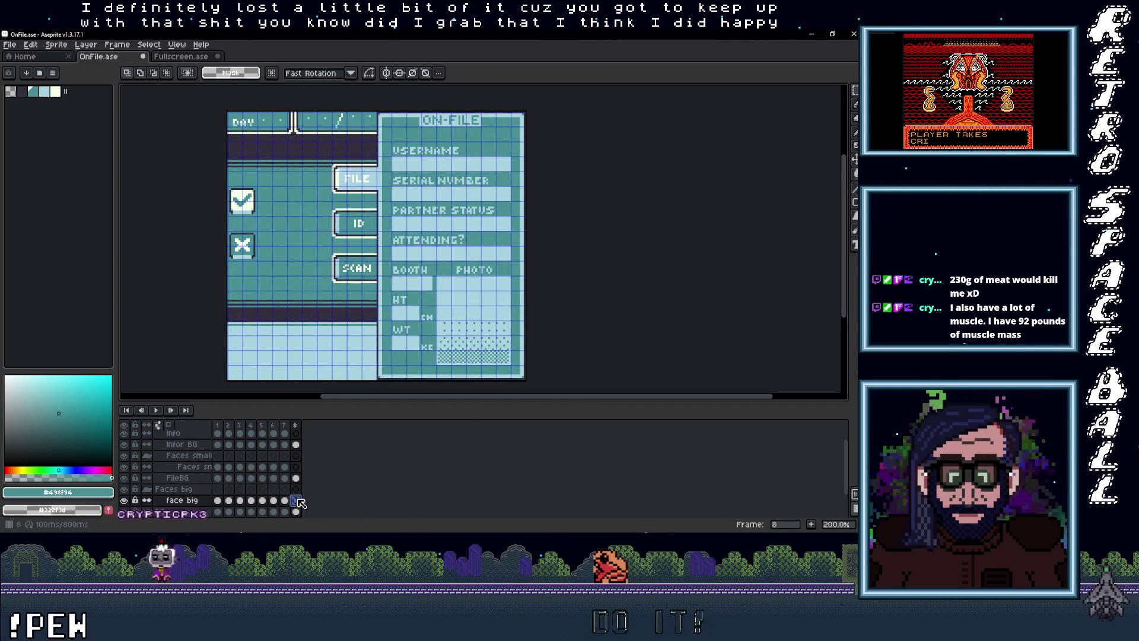
key(ctrl+v)
drag(348, 254, 278, 257)
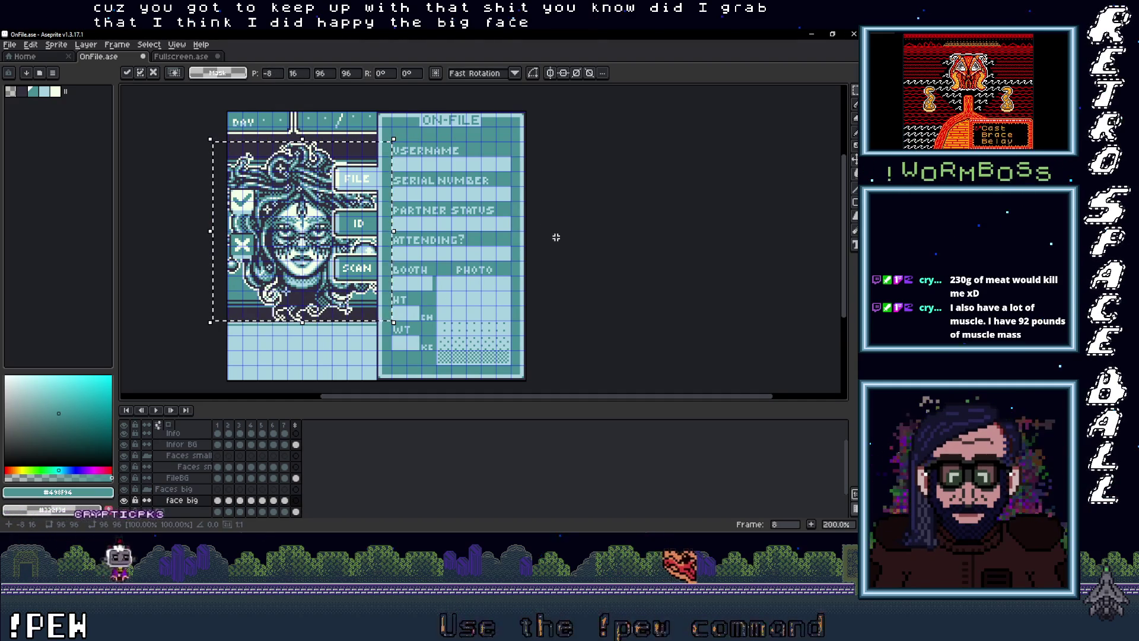
key(ctrl+d)
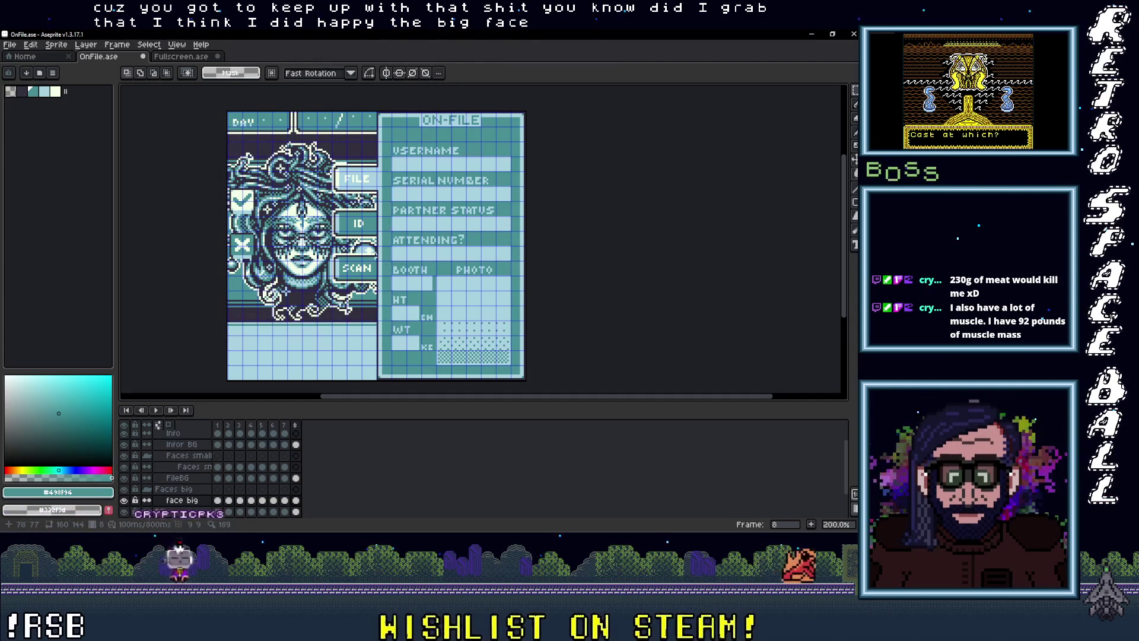
scroll(332, 260, down, 1)
scroll(350, 272, up, 1)
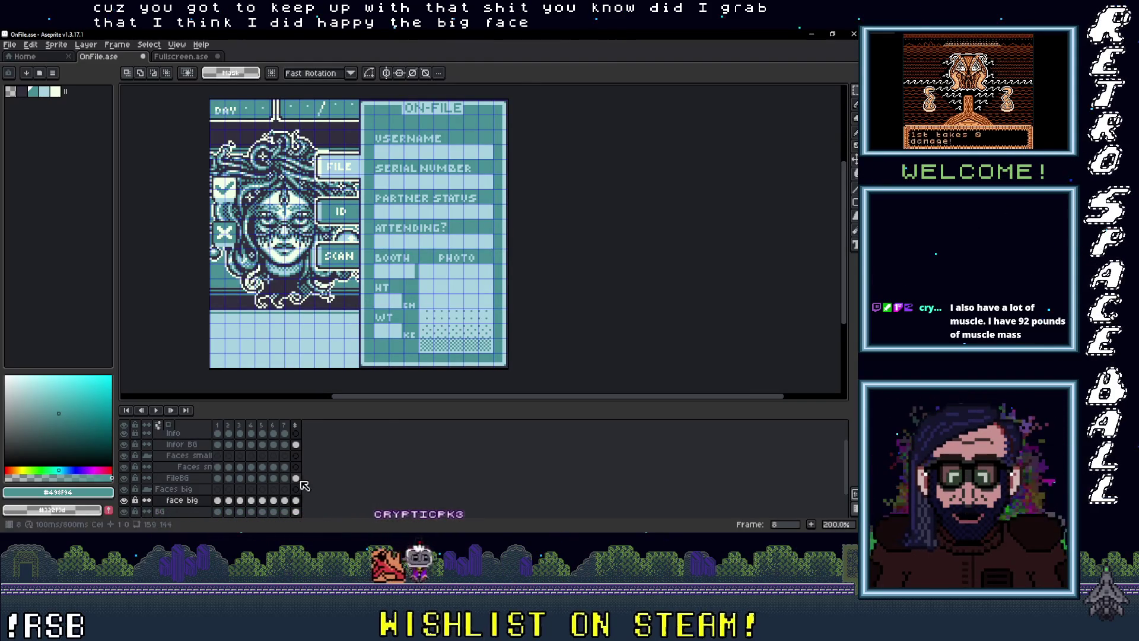
scroll(299, 468, up, 1)
click(296, 447)
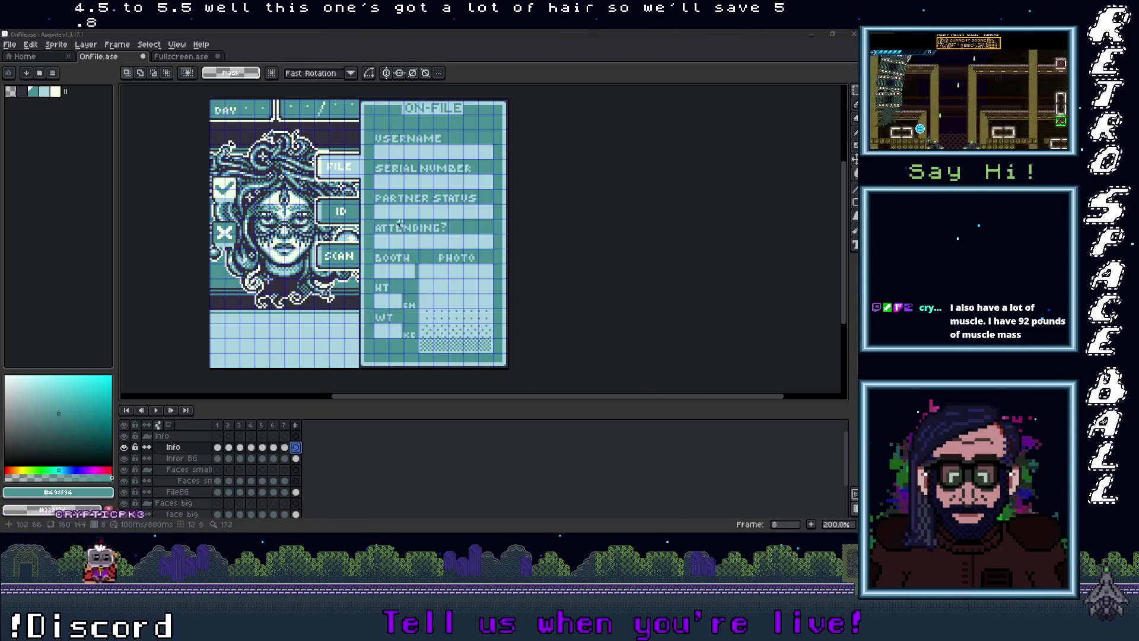
Refocus the canvas and switch to the Text tool on the Info layer
click(402, 289)
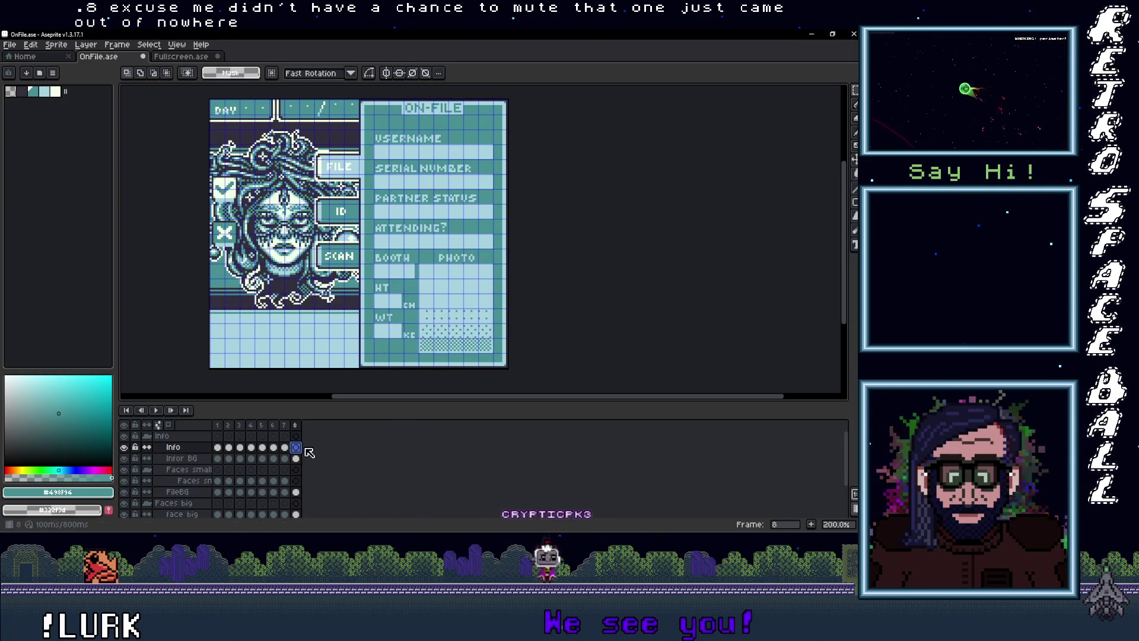
key(t)
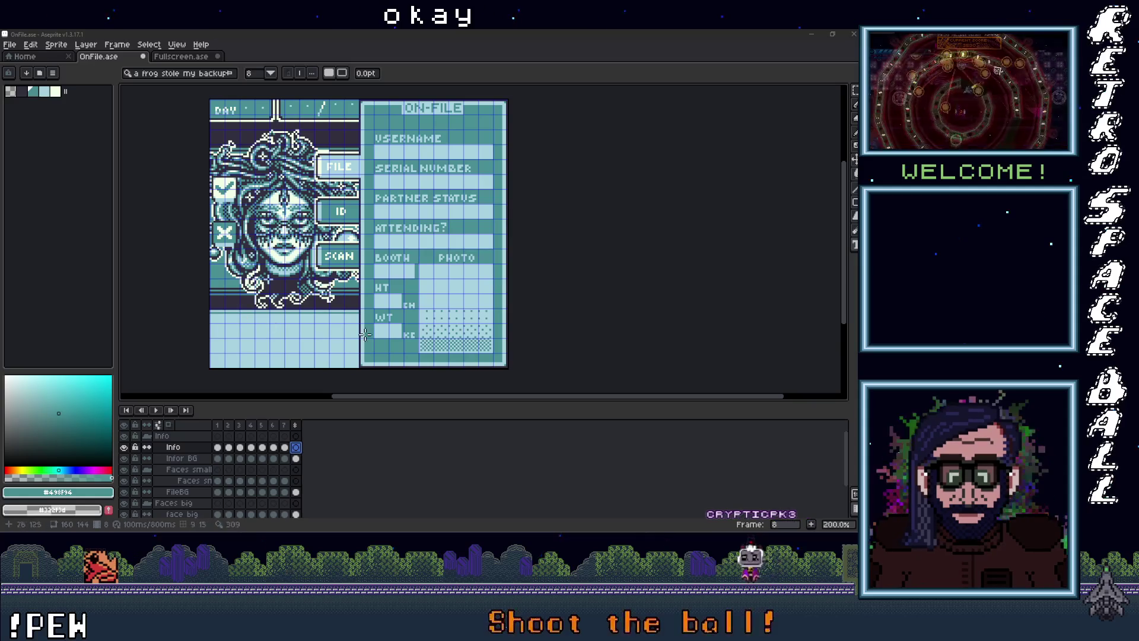
Write 5.8 in the WT weight field and nudge it down one pixel
scroll(419, 339, up, 1)
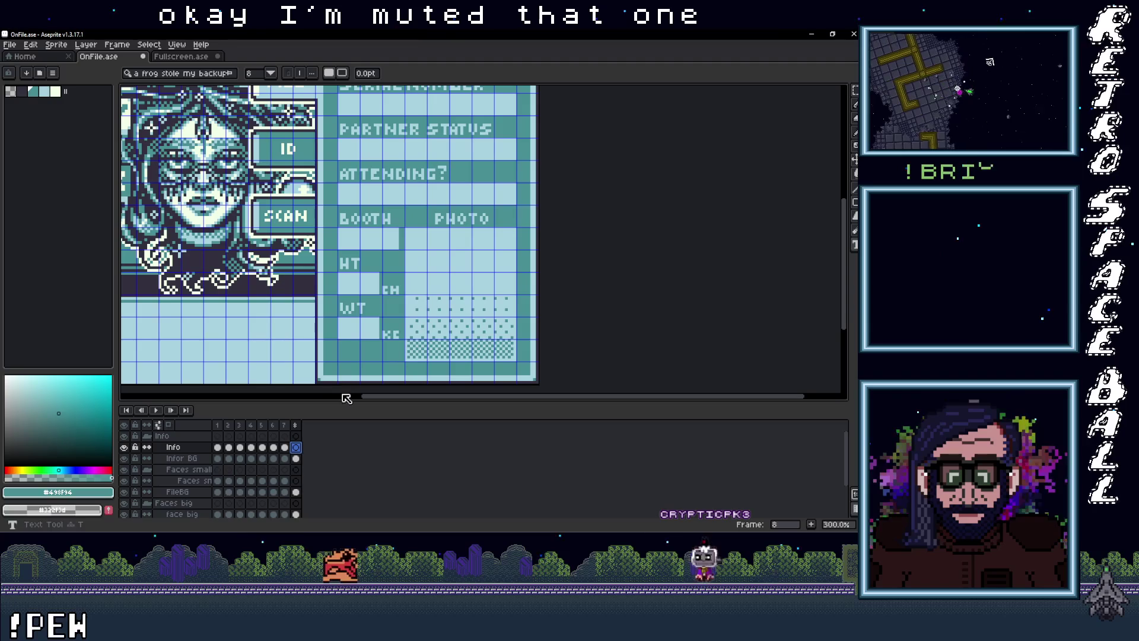
scroll(345, 287, up, 2)
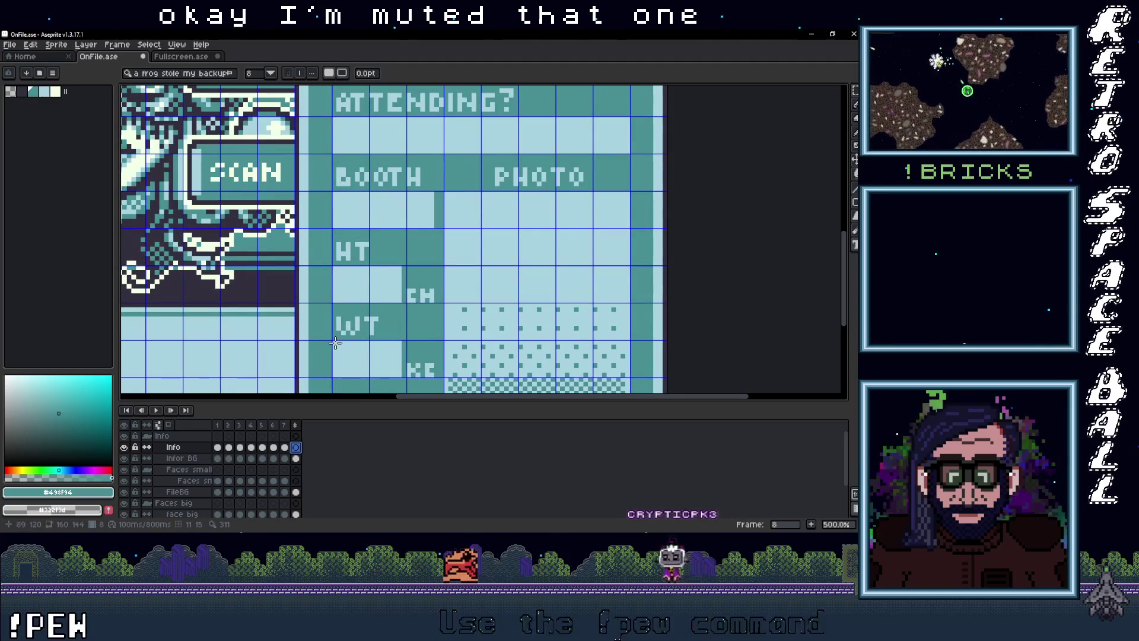
drag(333, 341, 399, 373)
text(5.8)
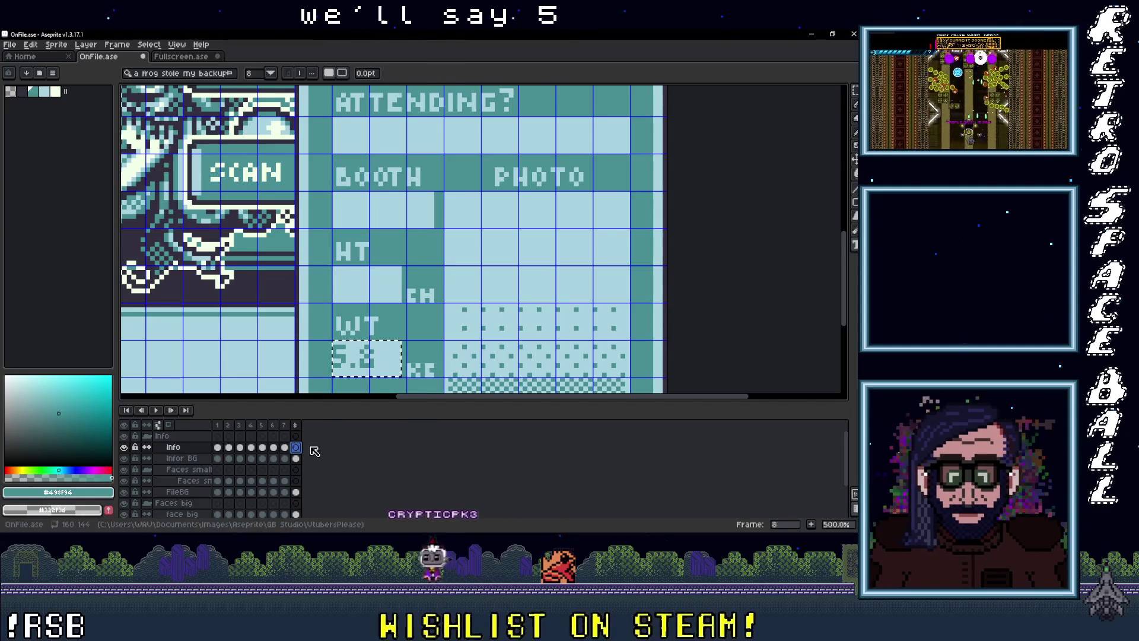
key(Return)
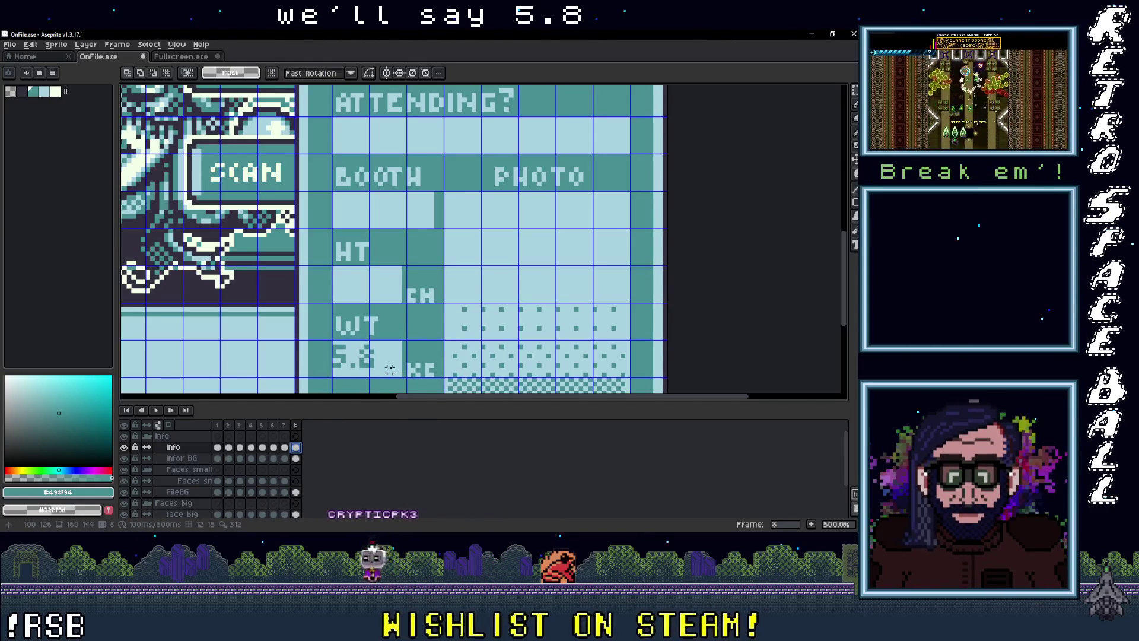
drag(332, 346, 376, 363)
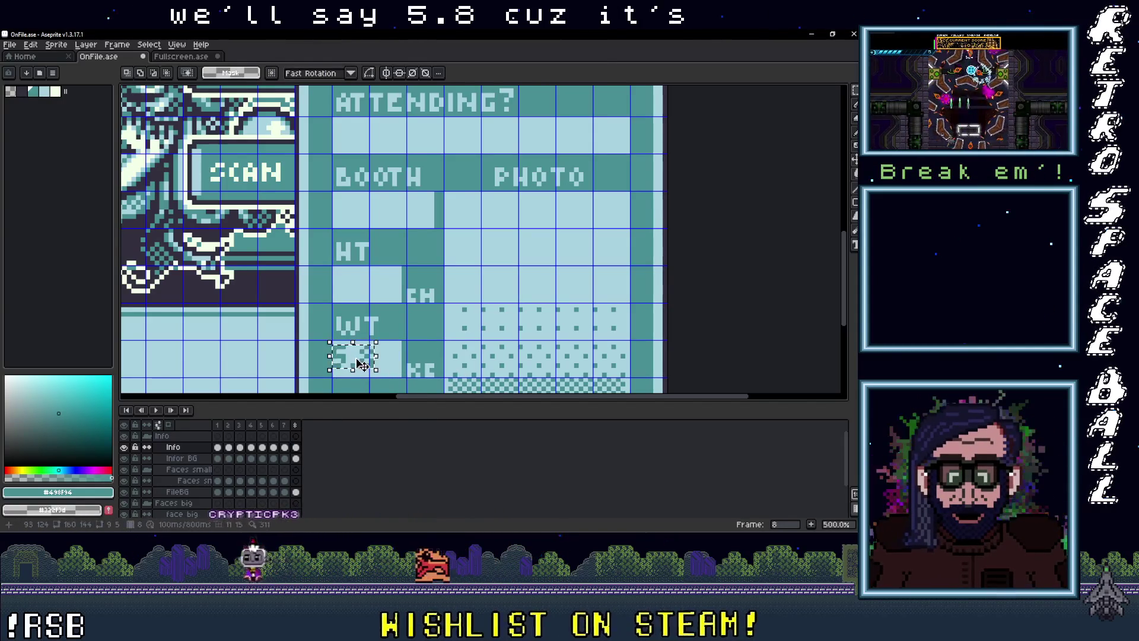
key(ctrl+v)
drag(372, 366, 372, 367)
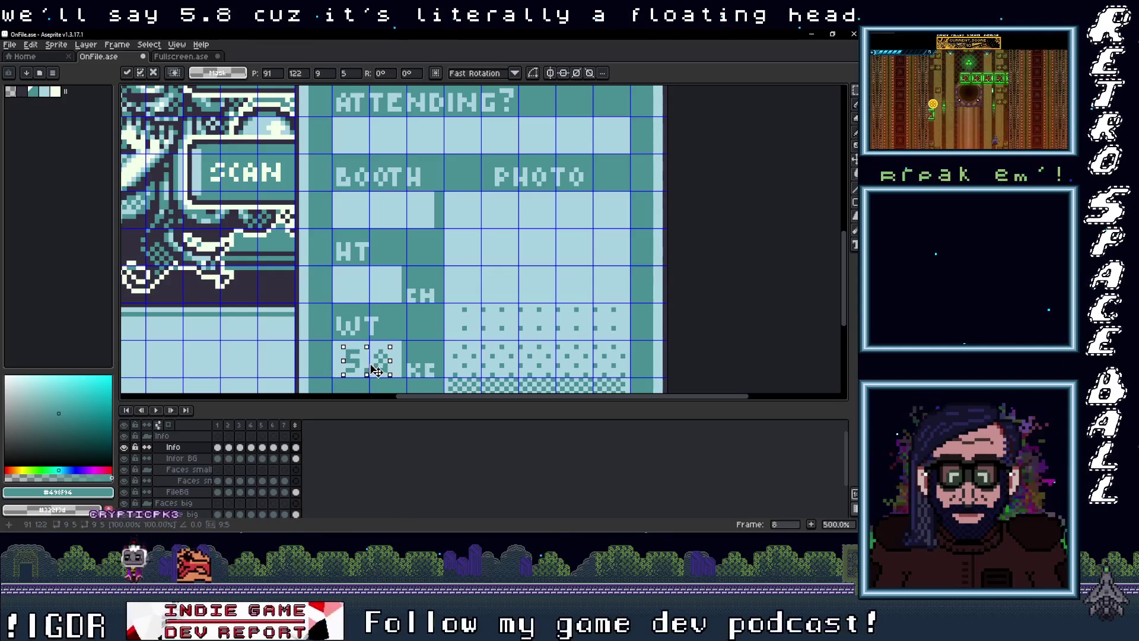
key(Return)
scroll(423, 337, down, 4)
scroll(413, 351, up, 2)
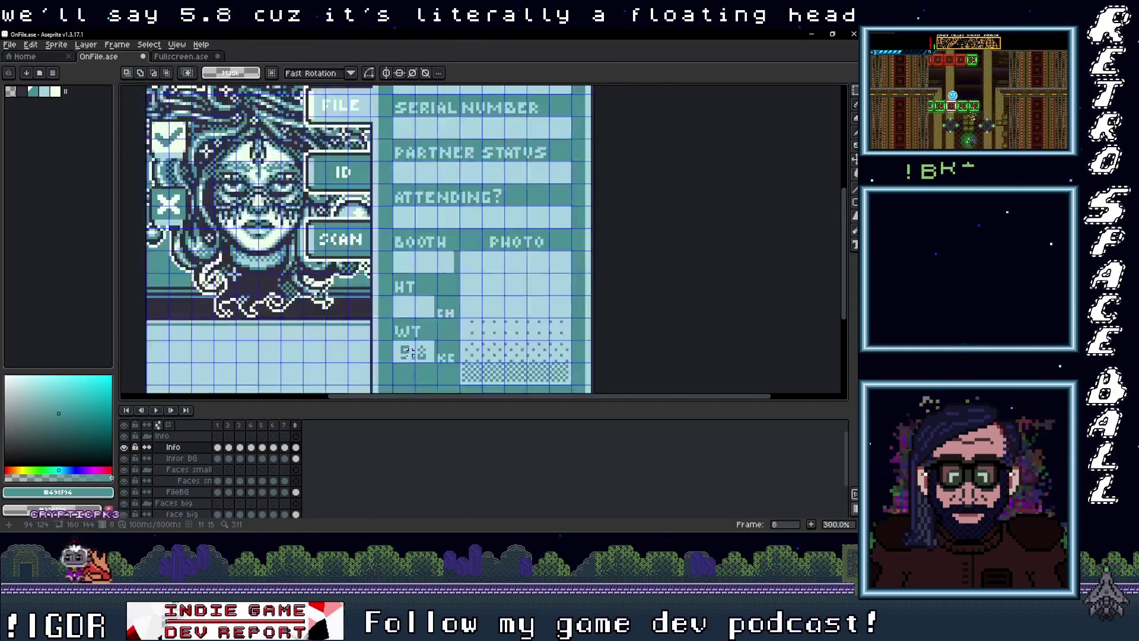
drag(430, 315, 438, 312)
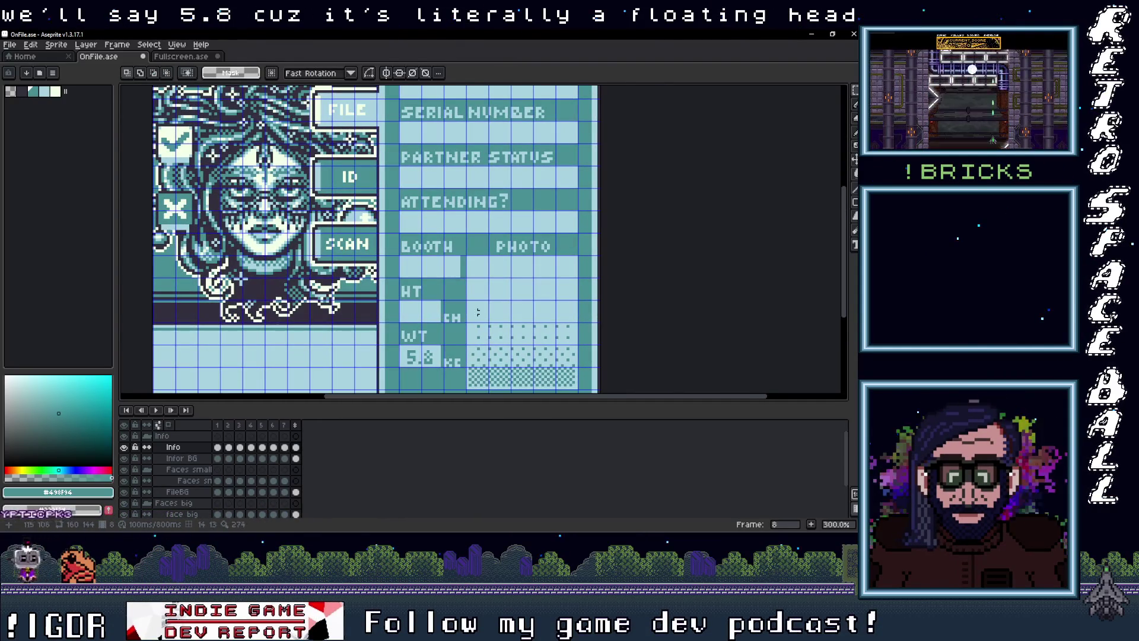
scroll(452, 317, down, 2)
scroll(450, 326, up, 1)
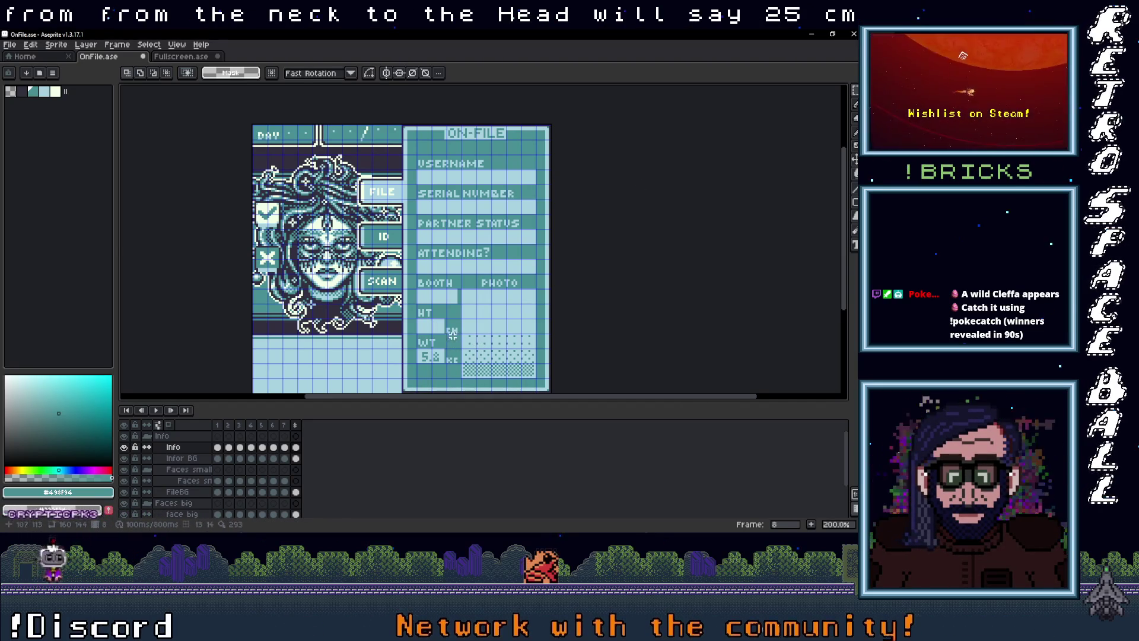
scroll(443, 335, up, 3)
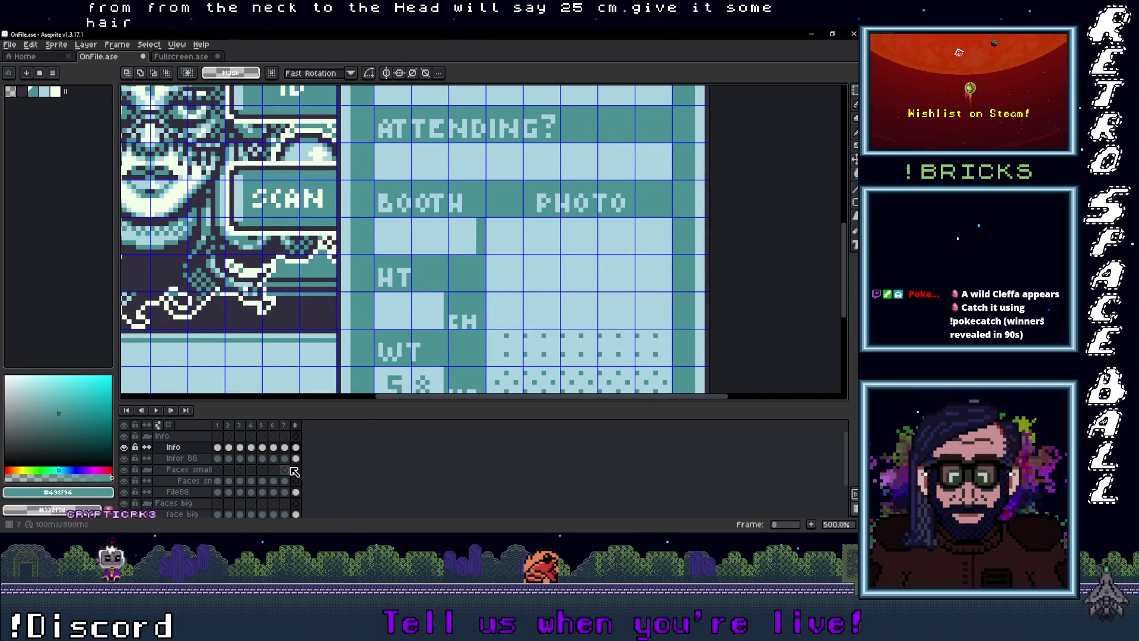
Write 25 in the HT height field and fix its placement
key(t)
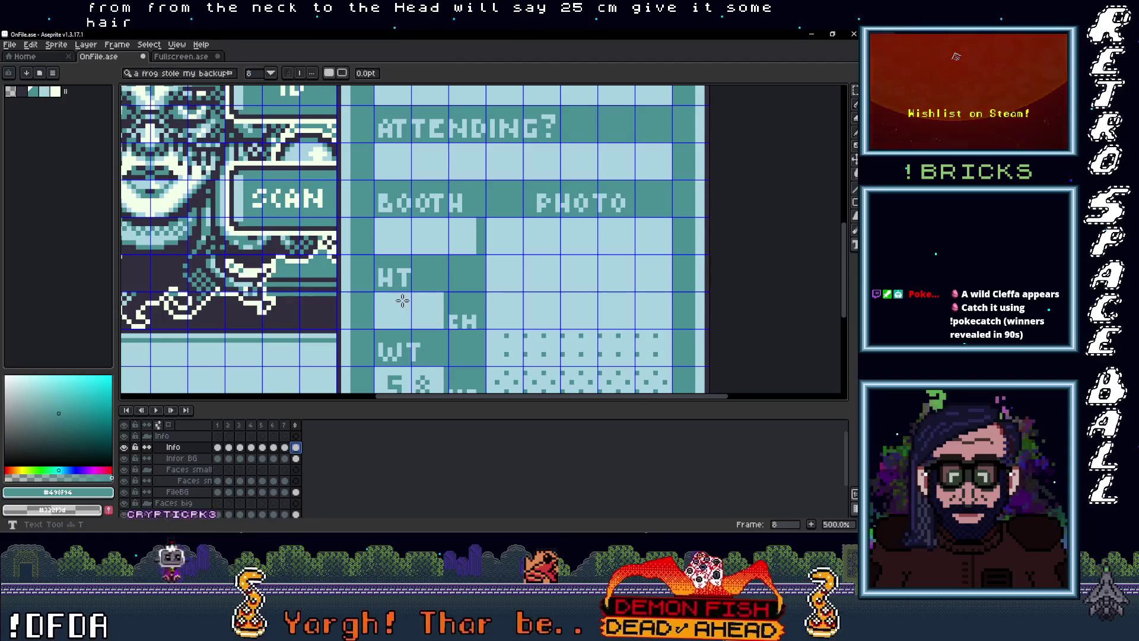
drag(378, 292, 443, 328)
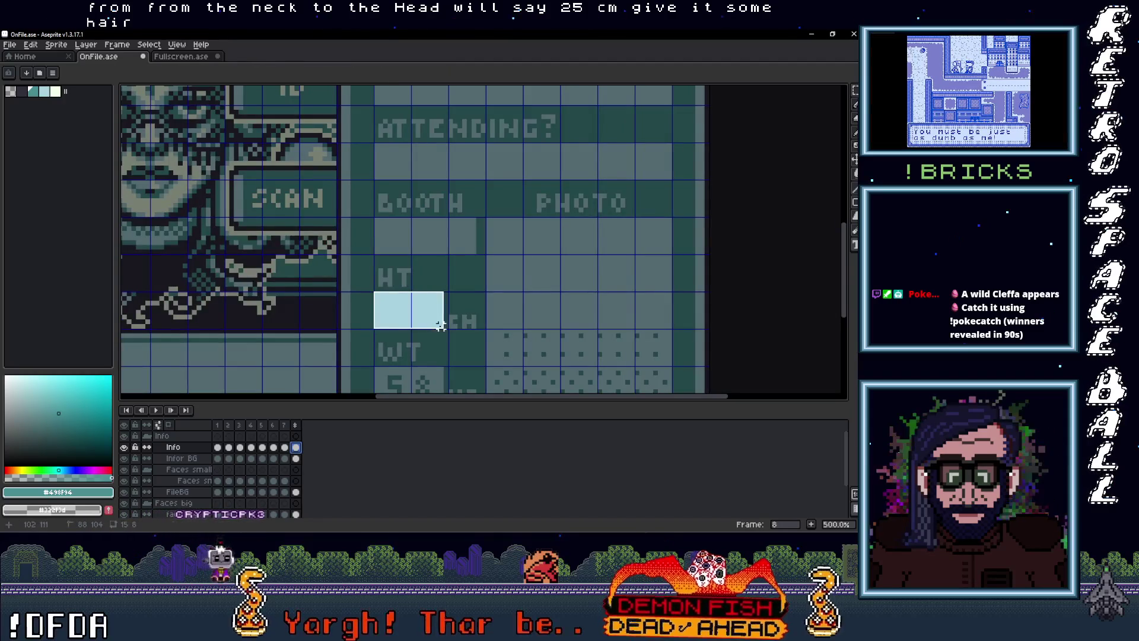
text(25)
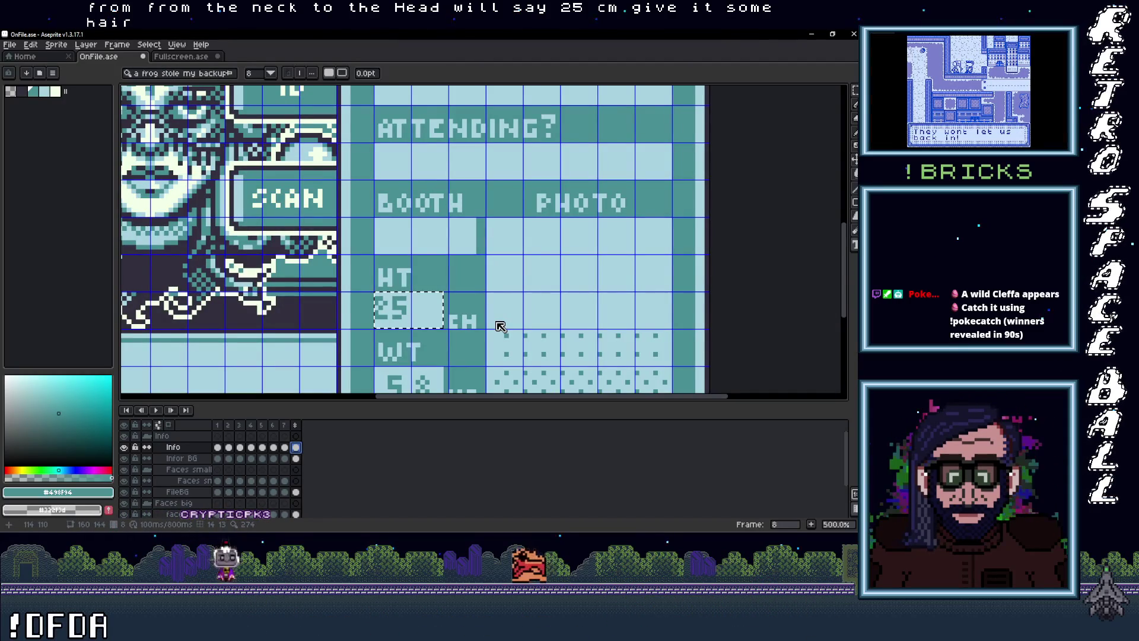
key(Return)
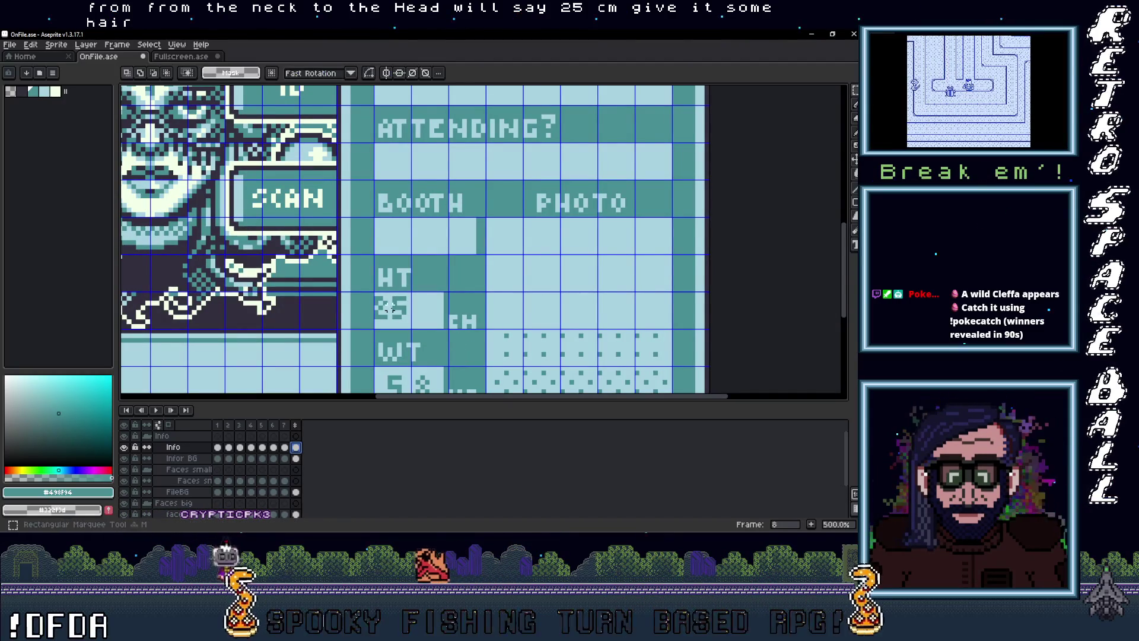
scroll(376, 298, up, 2)
drag(384, 299, 441, 340)
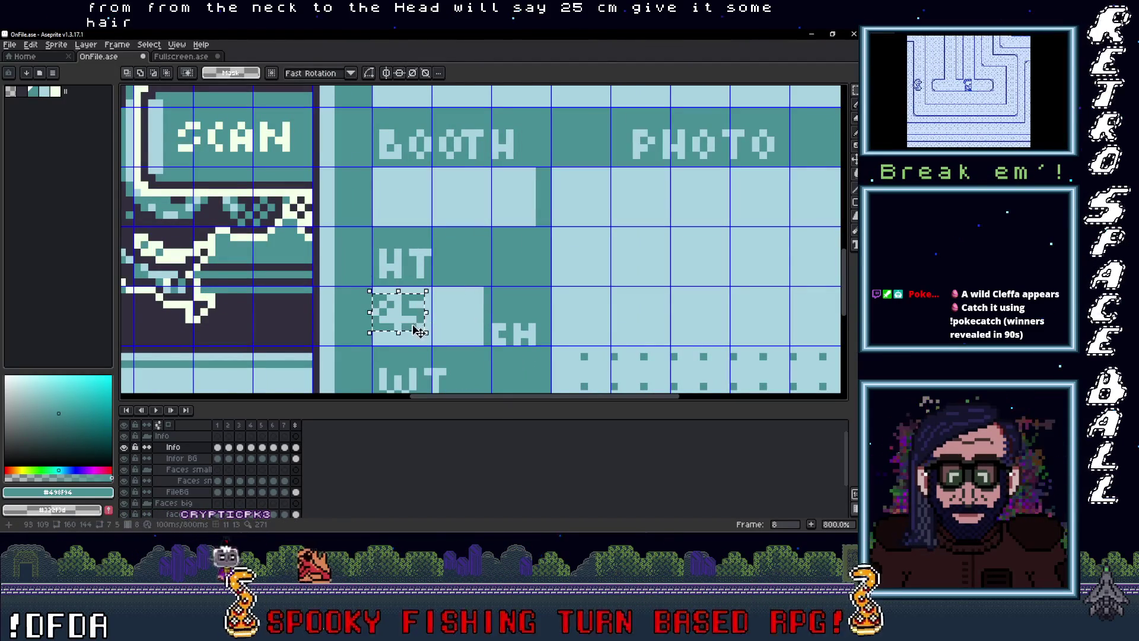
scroll(486, 337, down, 4)
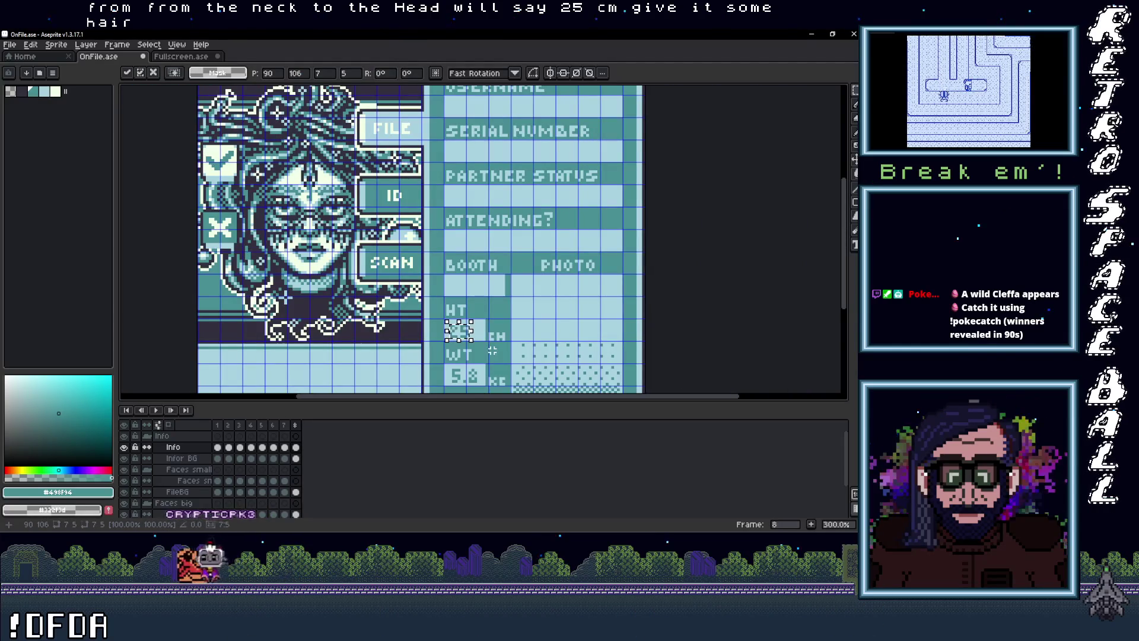
scroll(492, 351, up, 2)
key(ctrl+d)
scroll(418, 314, down, 3)
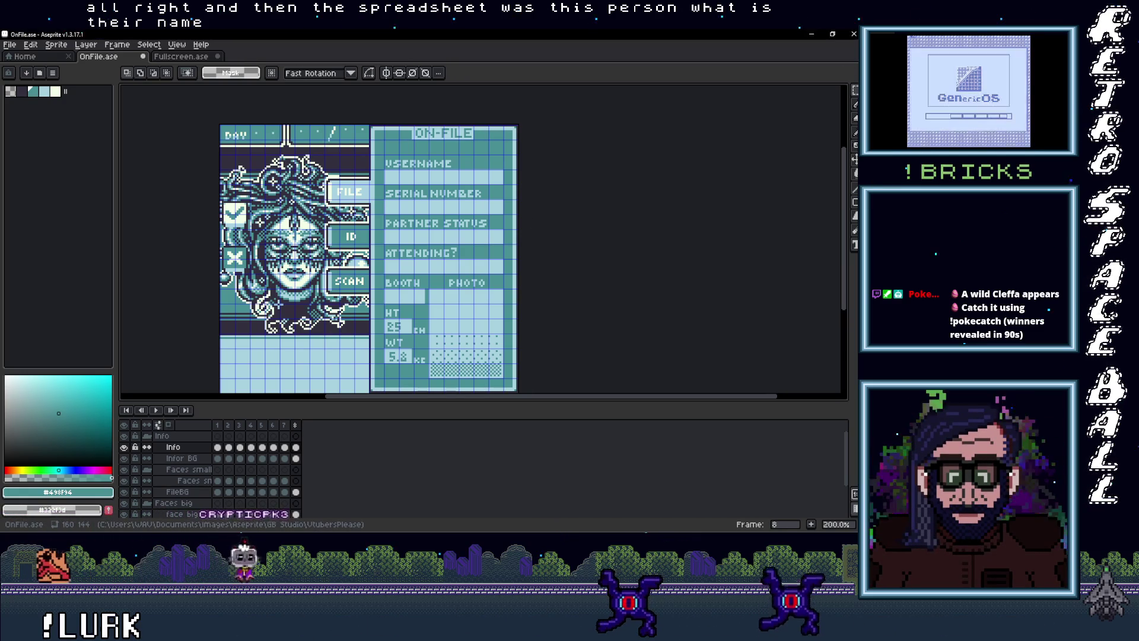
Minimise the File Explorer portraits folder window to uncover the Aseprite card
mouse_move(826, 107)
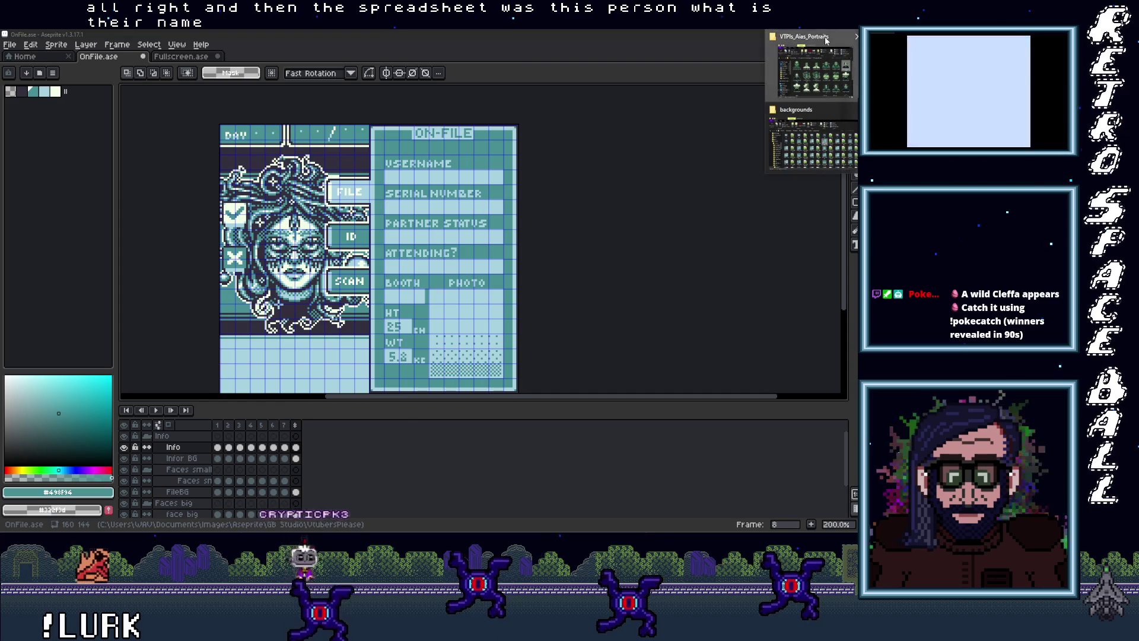
click(824, 56)
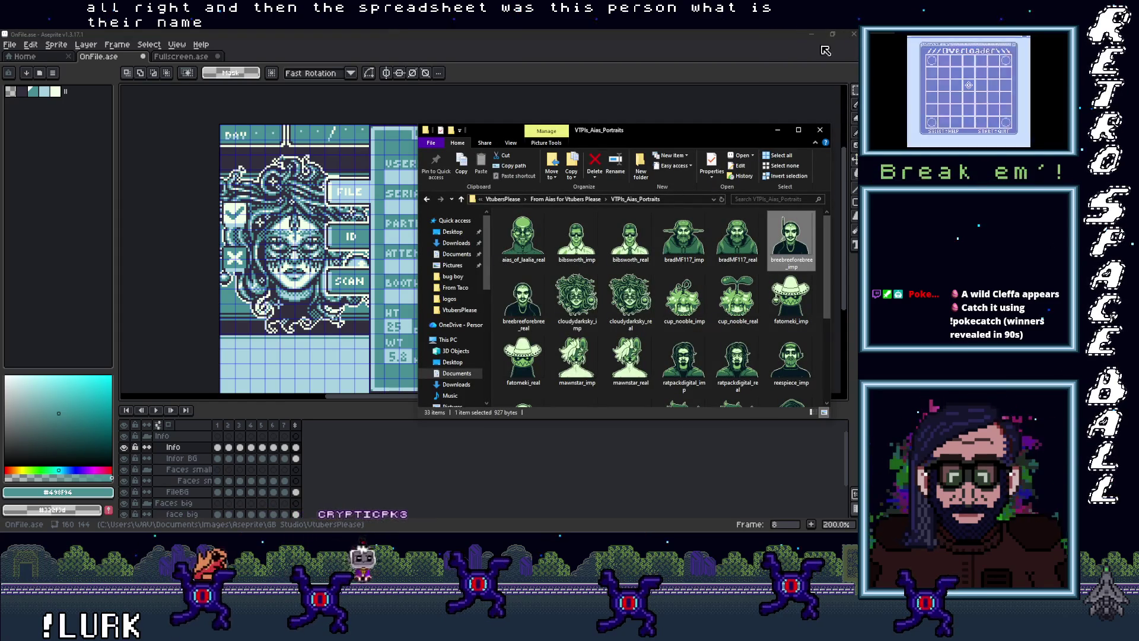
click(778, 132)
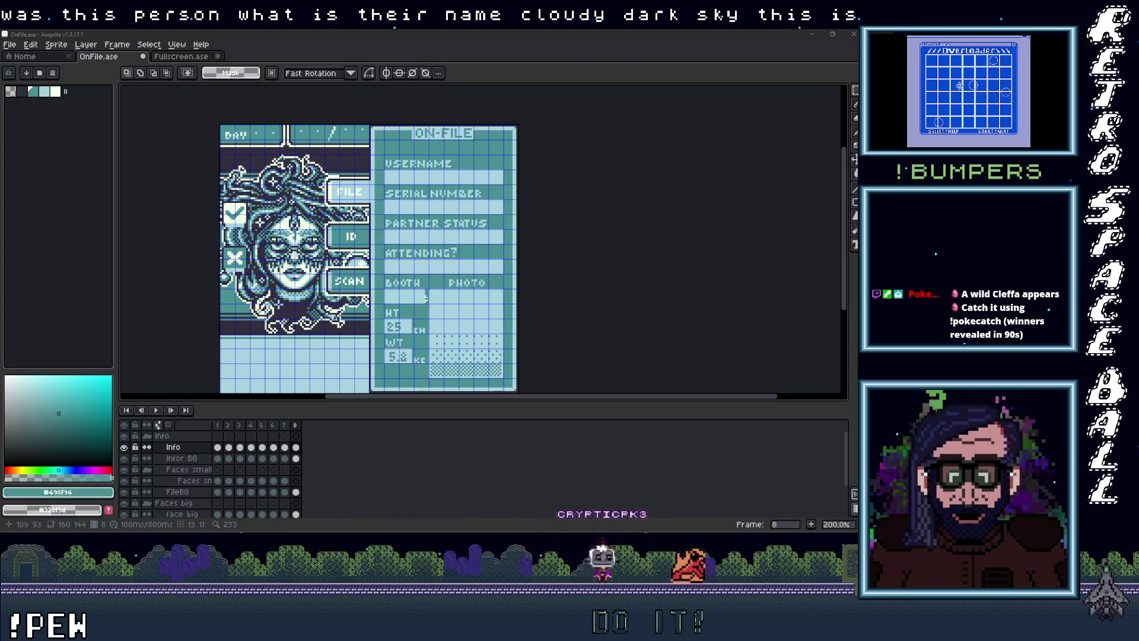
scroll(400, 301, up, 1)
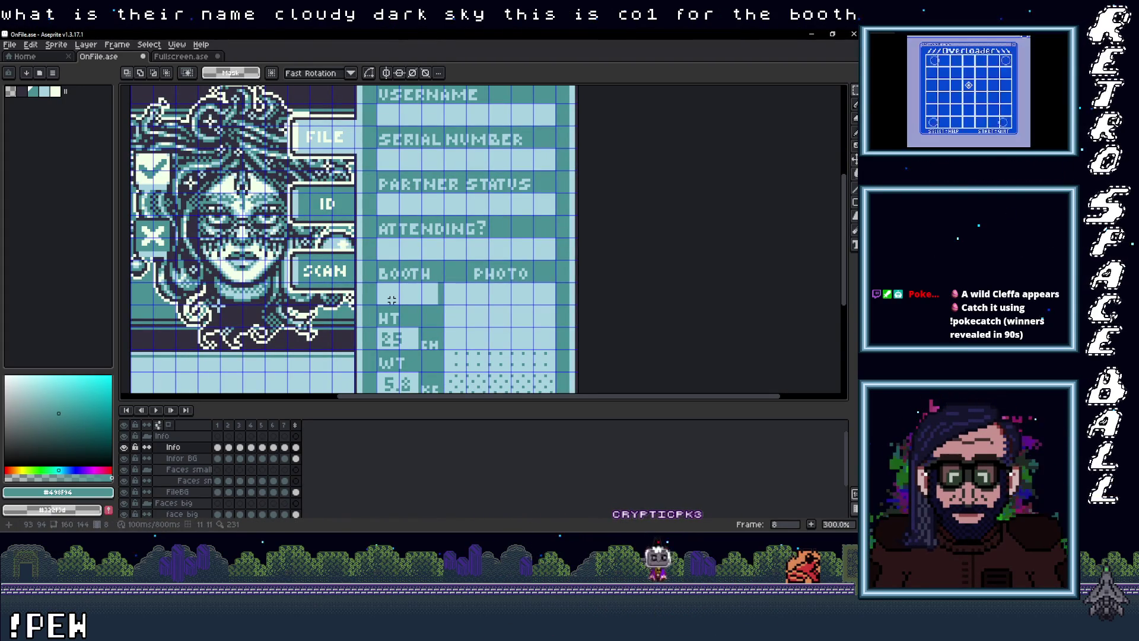
Type C-01 into the BOOTH field, then marquee-select it and reposition it inside the box
key(t)
drag(378, 283, 437, 301)
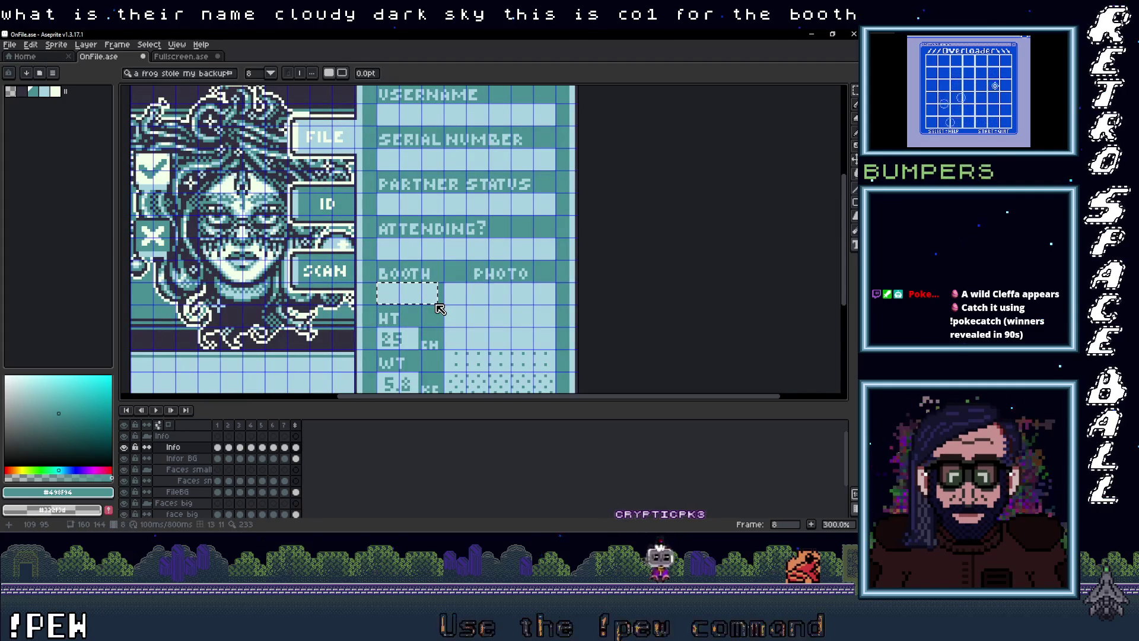
text(C01)
text(1)
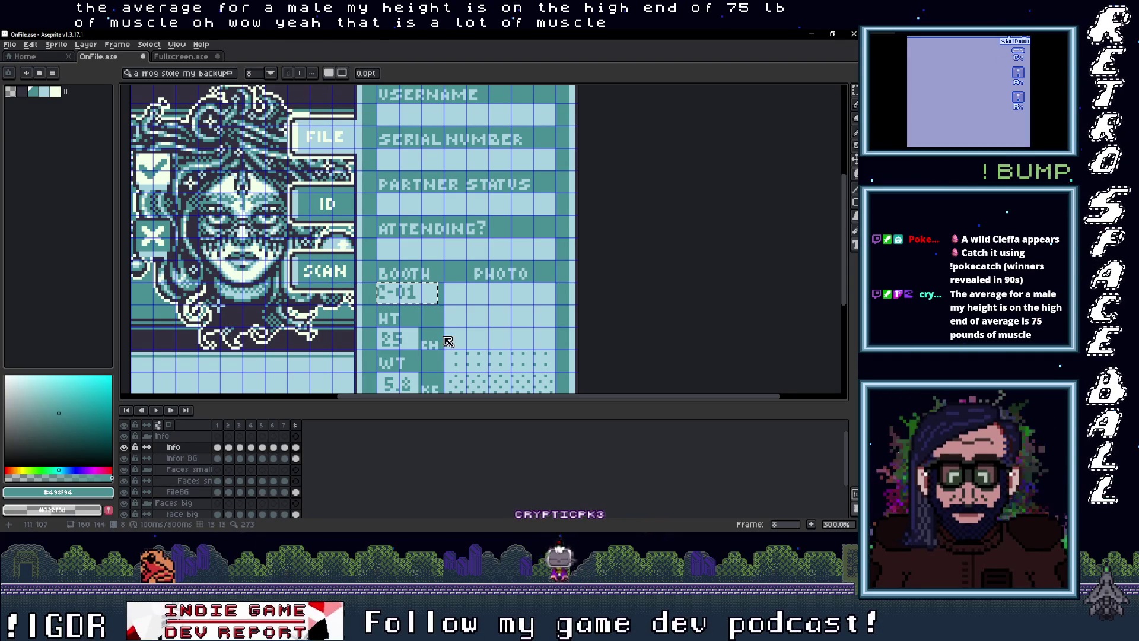
scroll(441, 304, up, 3)
key(m)
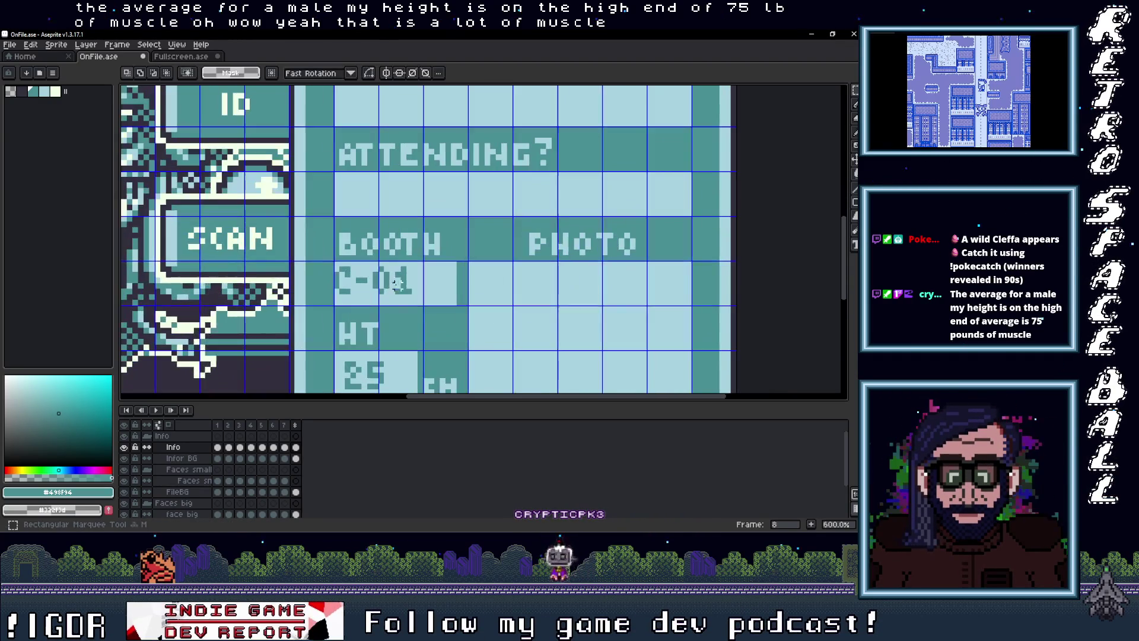
drag(337, 268, 394, 291)
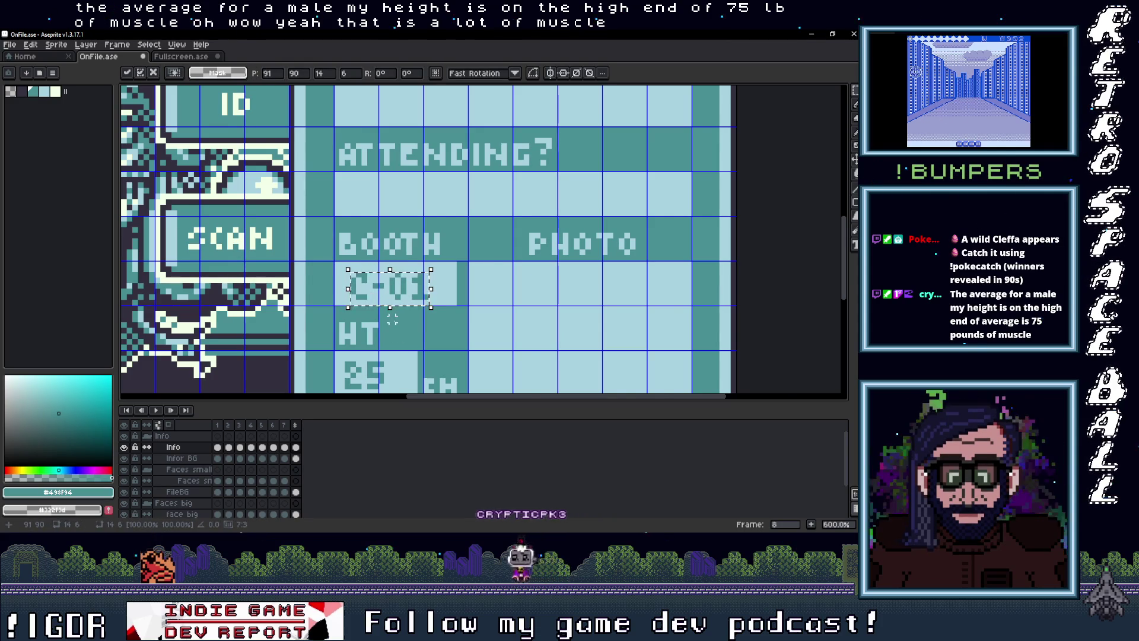
scroll(392, 321, down, 3)
scroll(393, 320, up, 2)
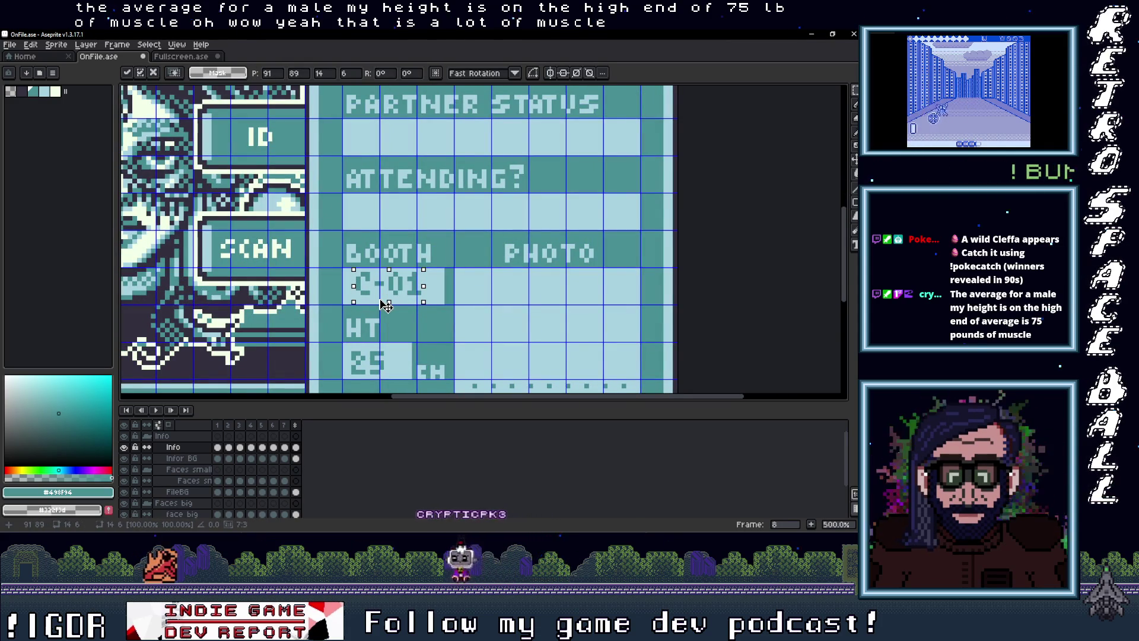
scroll(382, 301, down, 3)
key(Return)
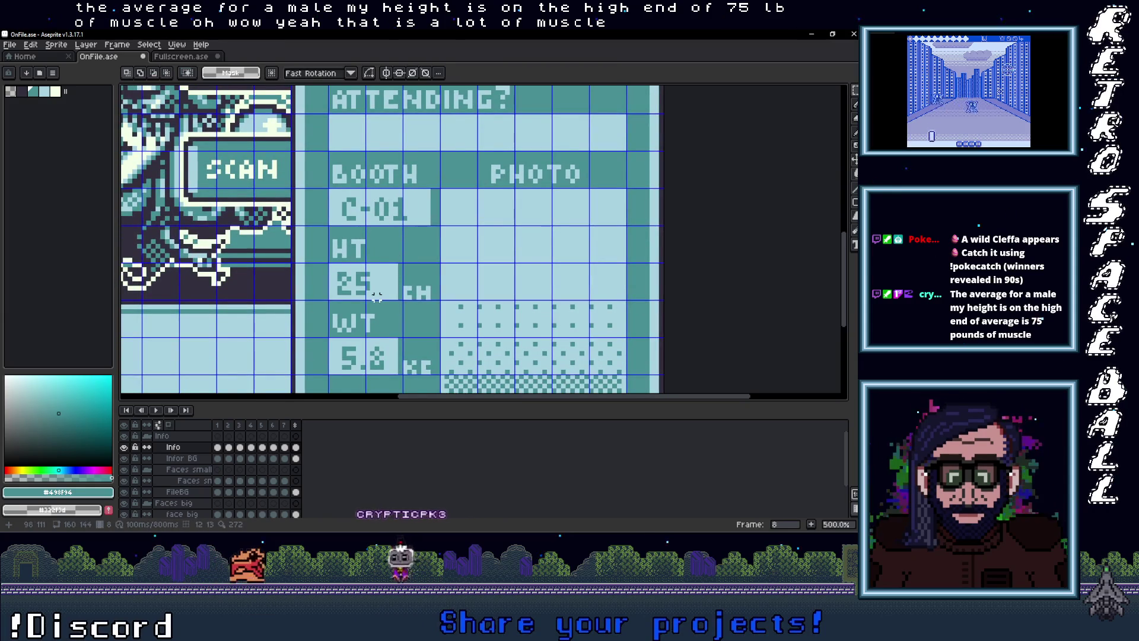
scroll(380, 291, up, 1)
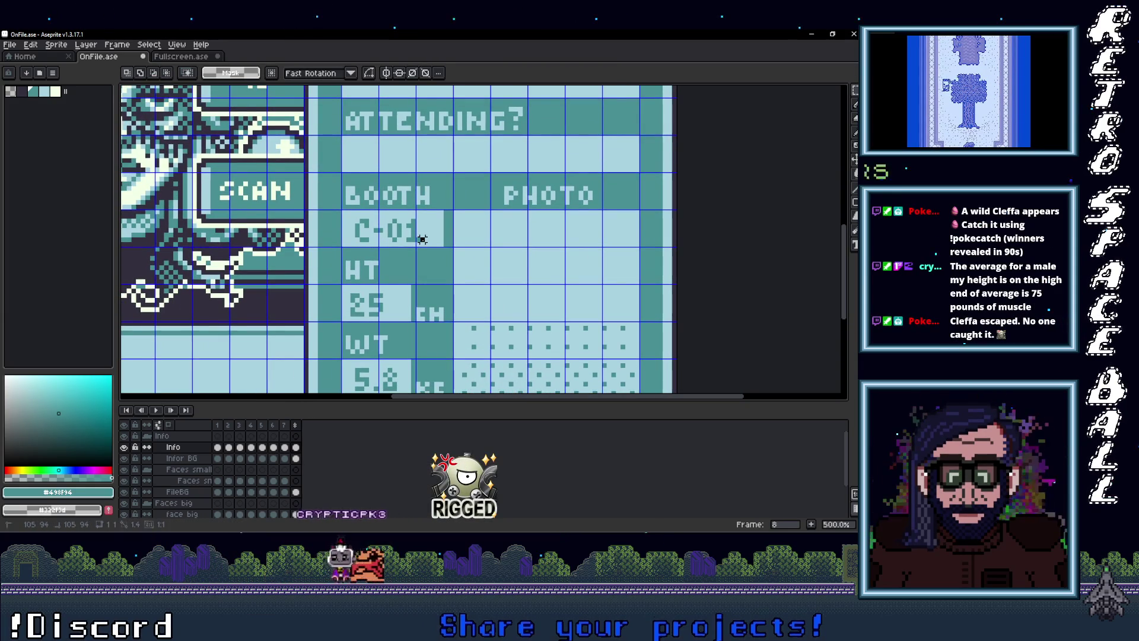
scroll(424, 236, down, 2)
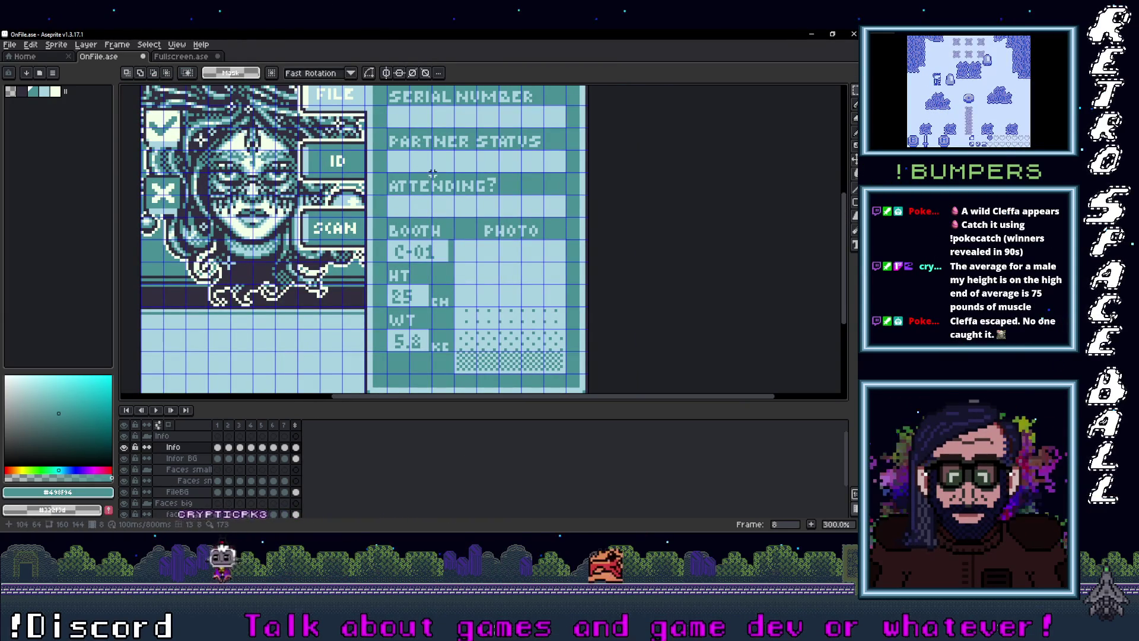
scroll(439, 256, up, 3)
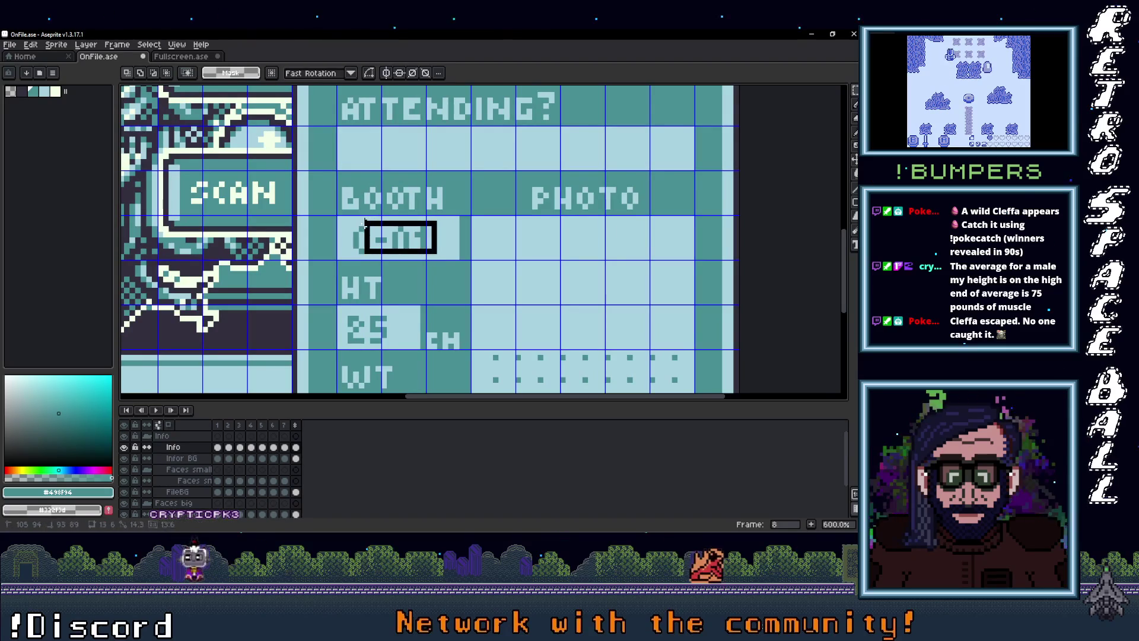
drag(355, 231, 350, 224)
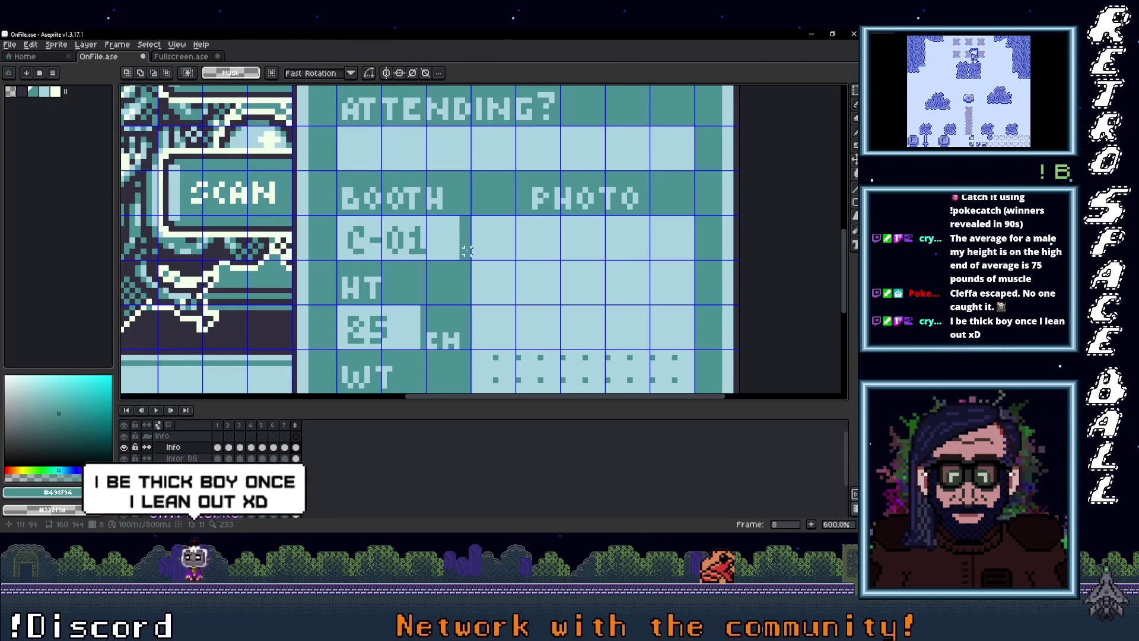
click(468, 251)
scroll(454, 254, down, 2)
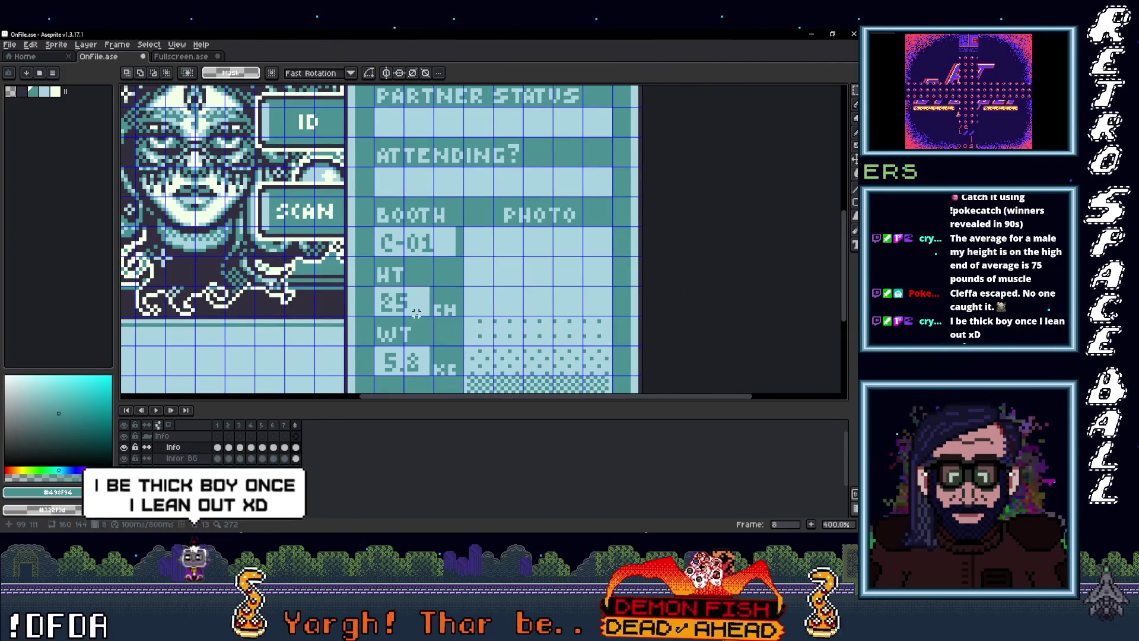
drag(417, 314, 425, 271)
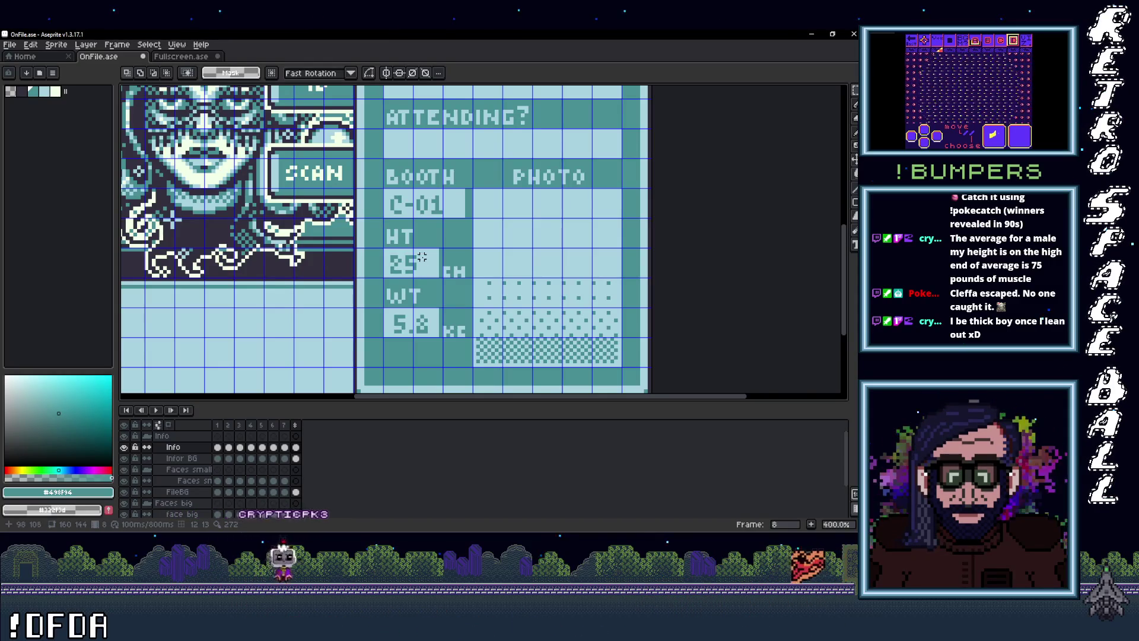
scroll(421, 261, down, 5)
scroll(345, 274, up, 3)
scroll(340, 234, up, 2)
scroll(385, 225, down, 1)
drag(424, 238, 419, 250)
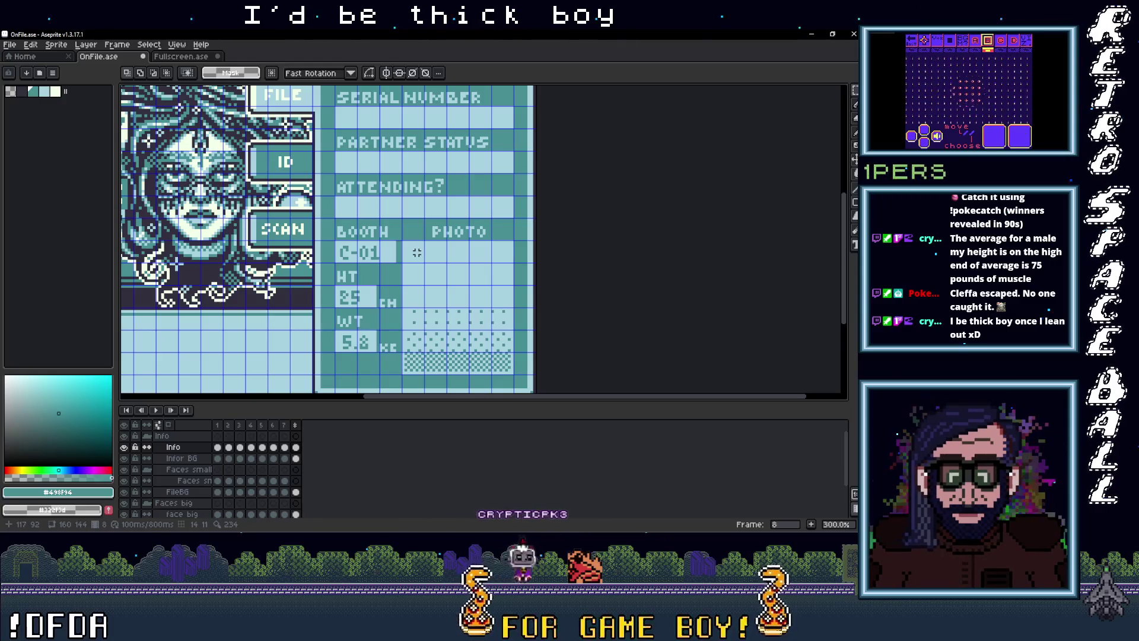
scroll(417, 253, up, 2)
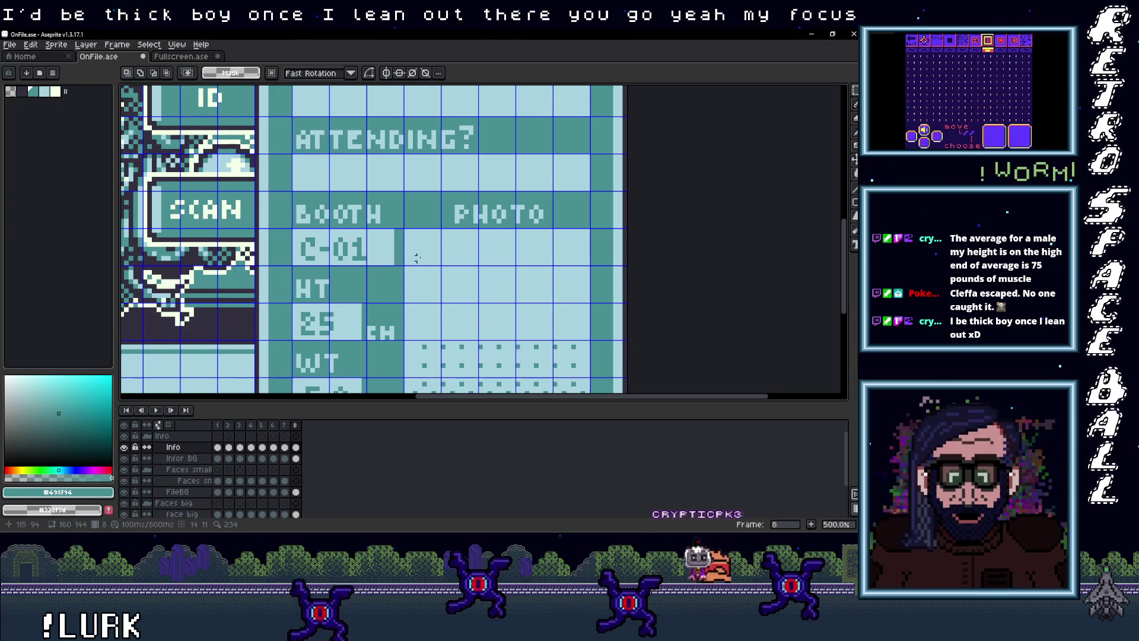
drag(438, 203, 418, 339)
drag(429, 225, 419, 270)
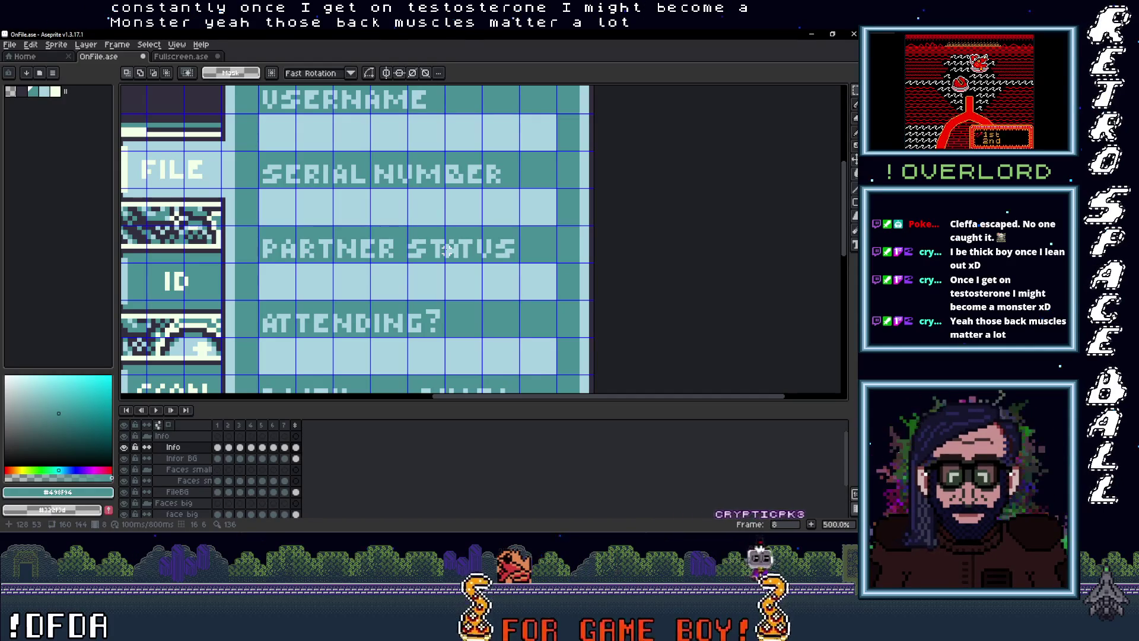
scroll(381, 353, down, 3)
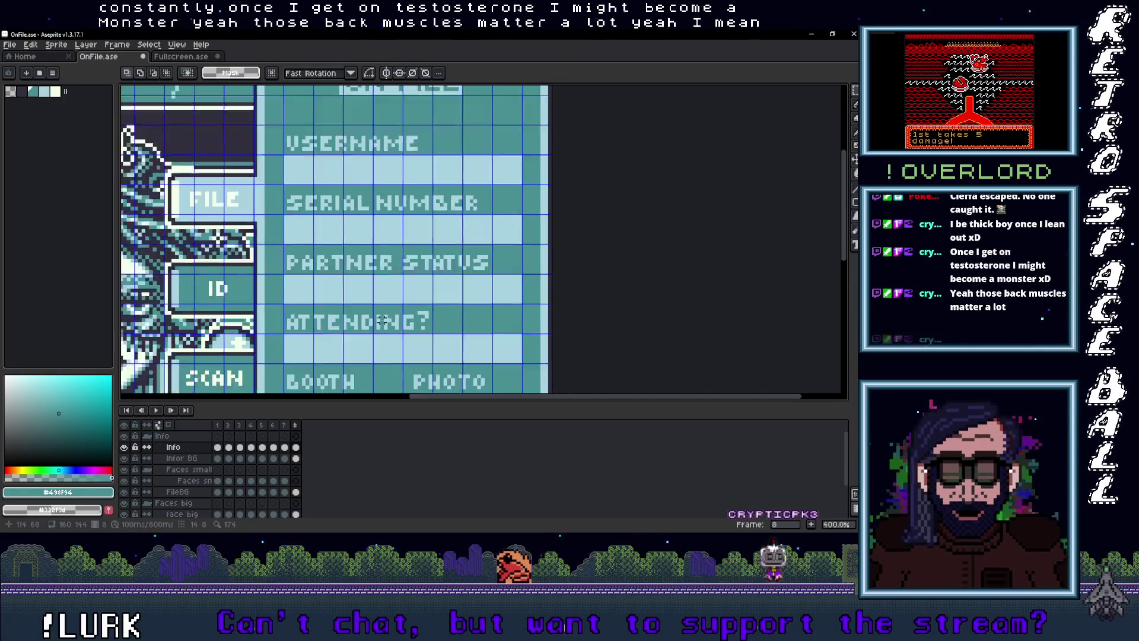
scroll(377, 330, up, 2)
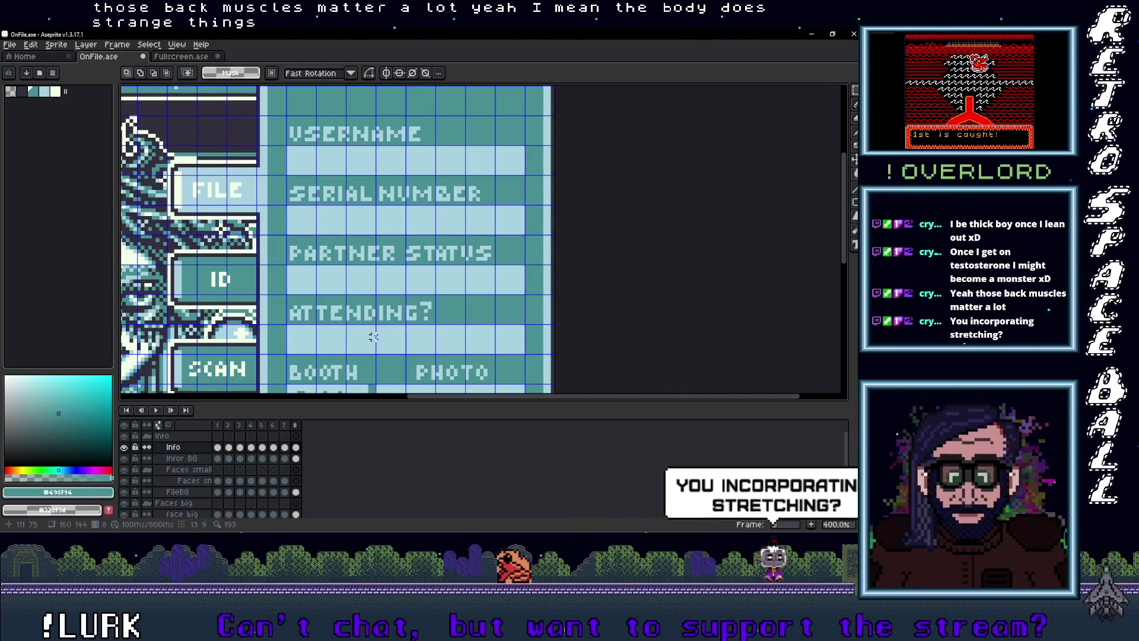
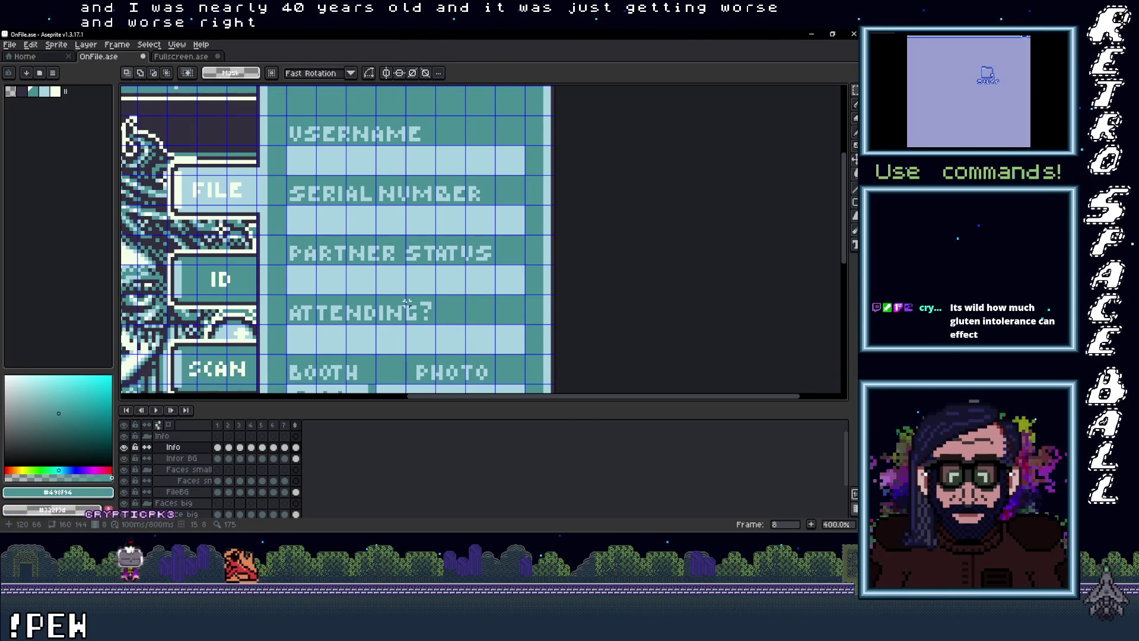
Copy the cloudydarksky portrait's file name from the portraits folder
scroll(430, 282, down, 1)
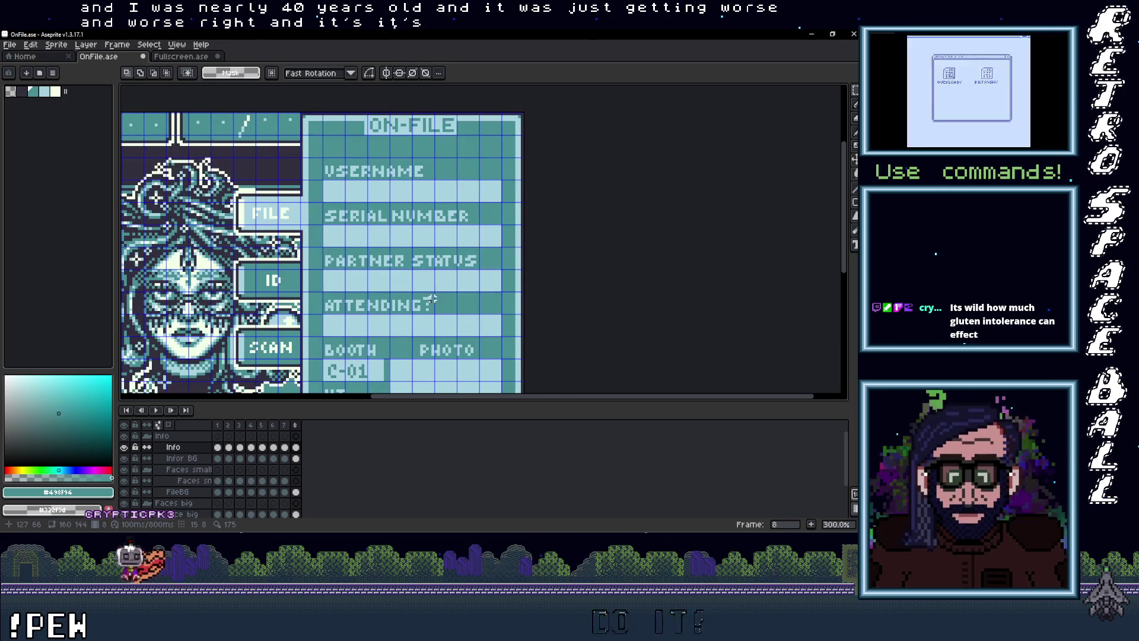
scroll(431, 300, down, 2)
scroll(403, 250, down, 1)
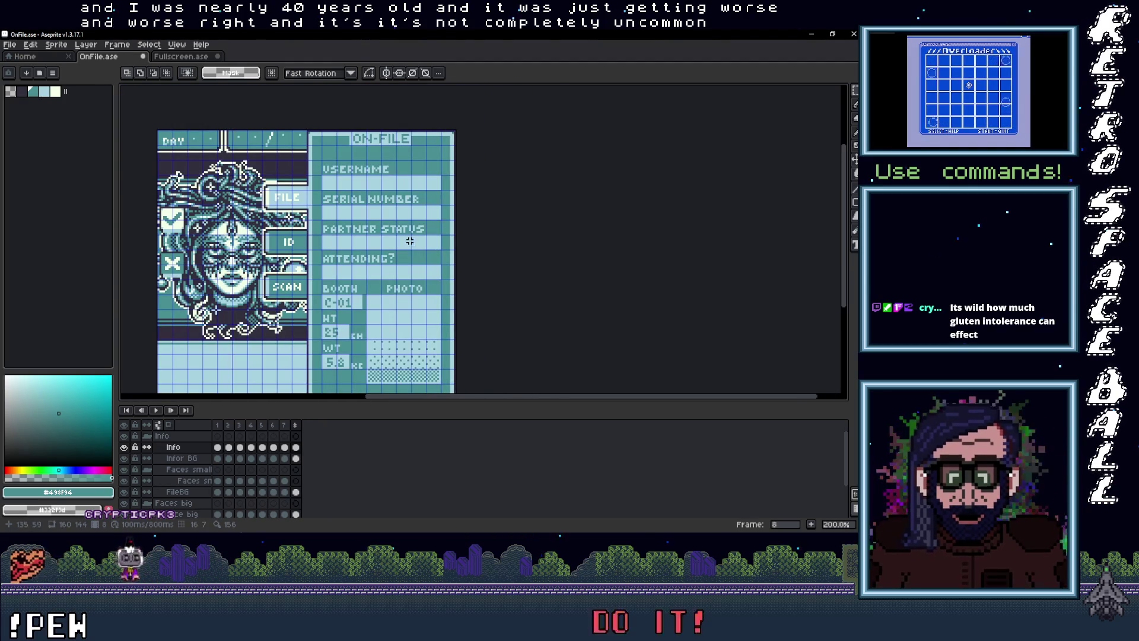
scroll(410, 257, up, 1)
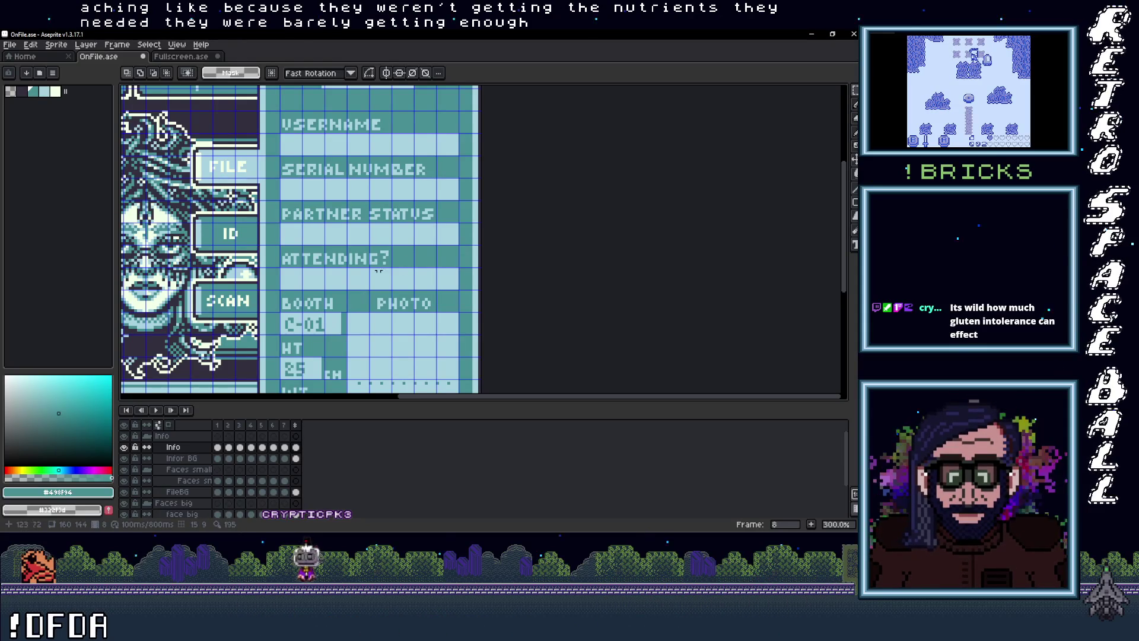
scroll(344, 278, up, 1)
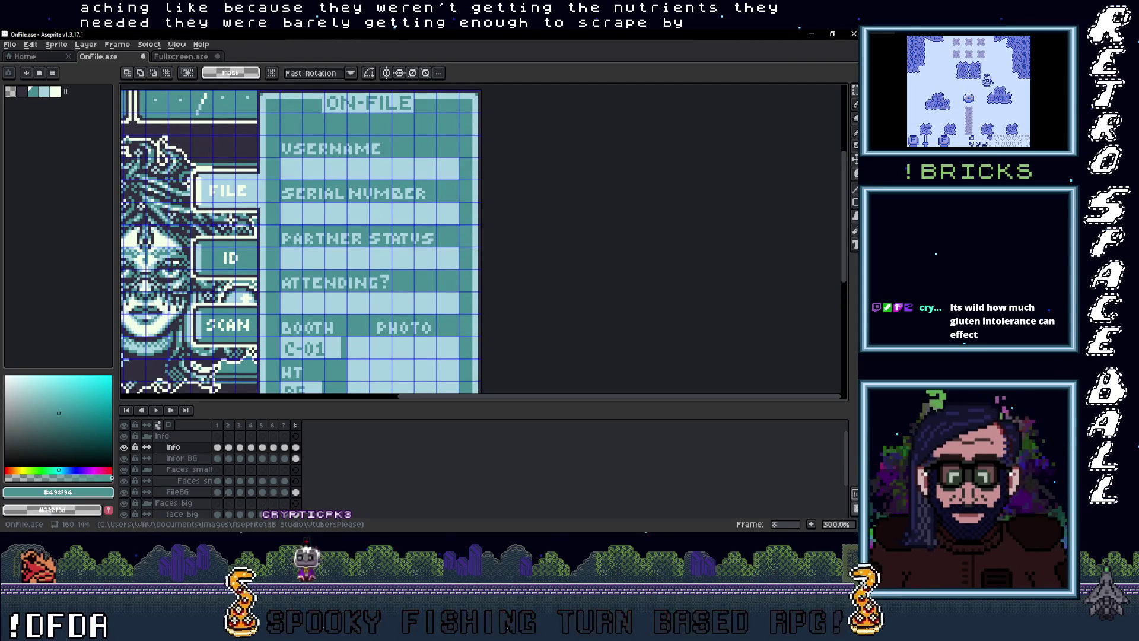
click(811, 18)
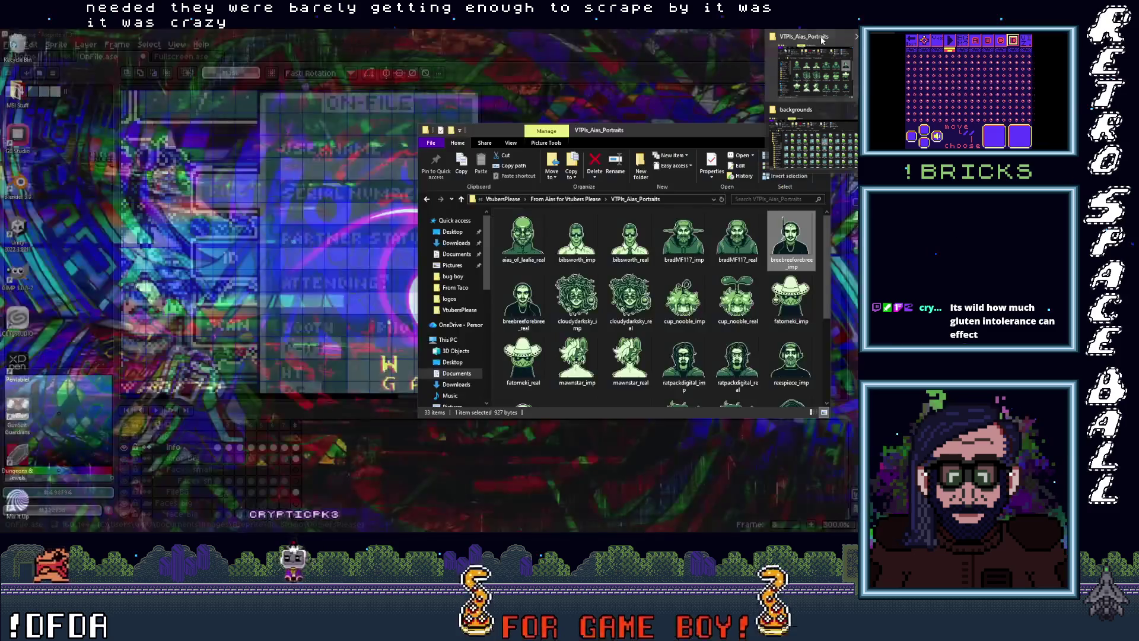
click(813, 68)
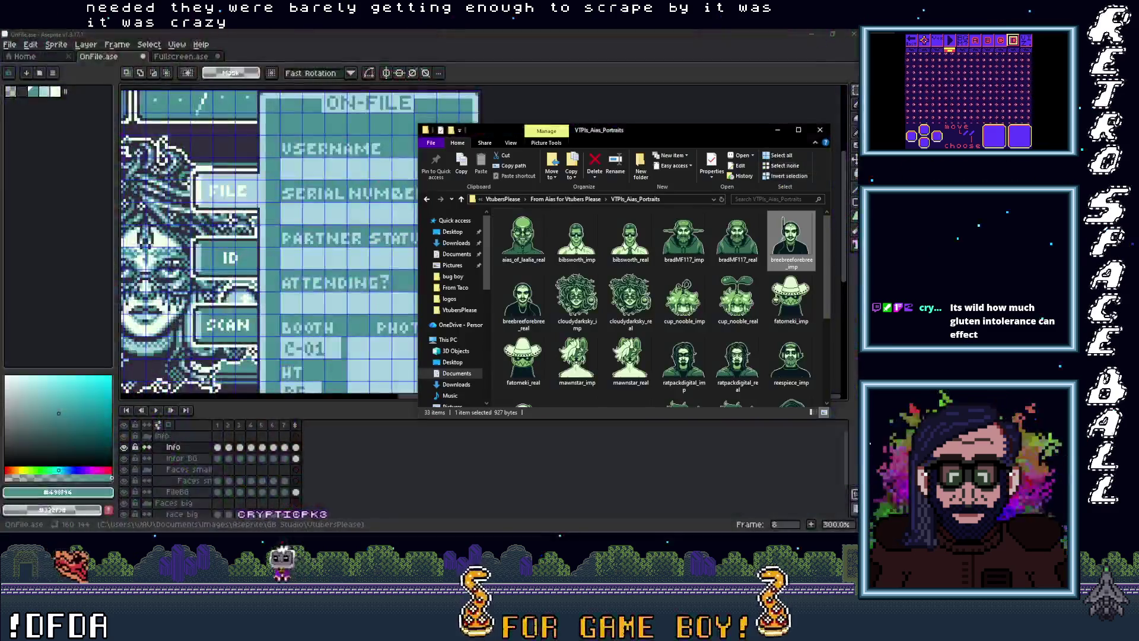
click(578, 312)
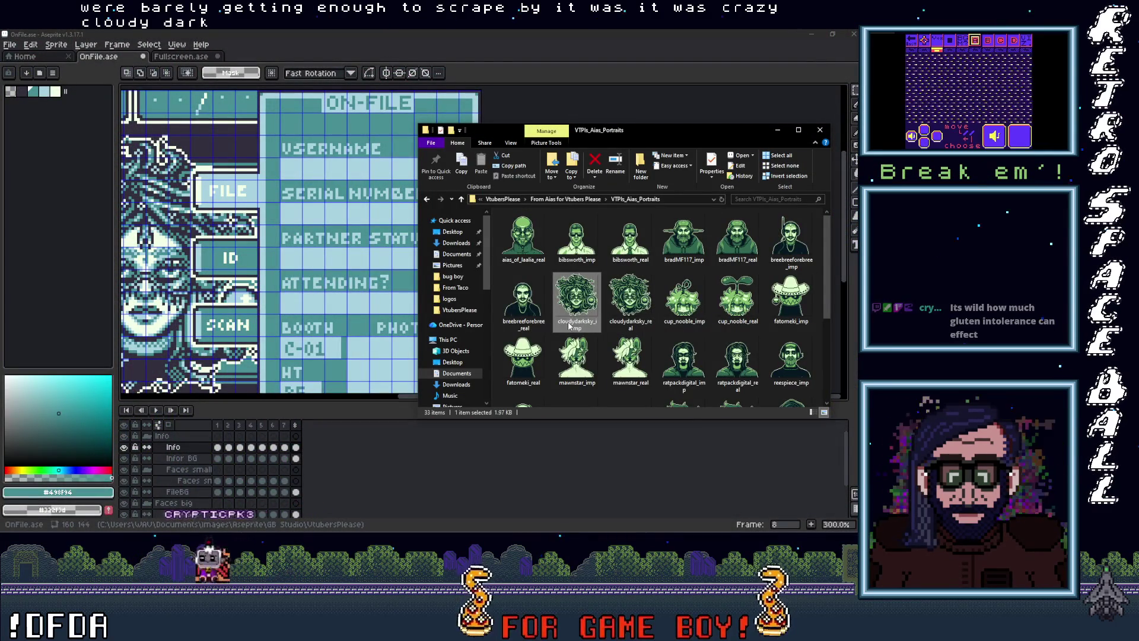
click(568, 325)
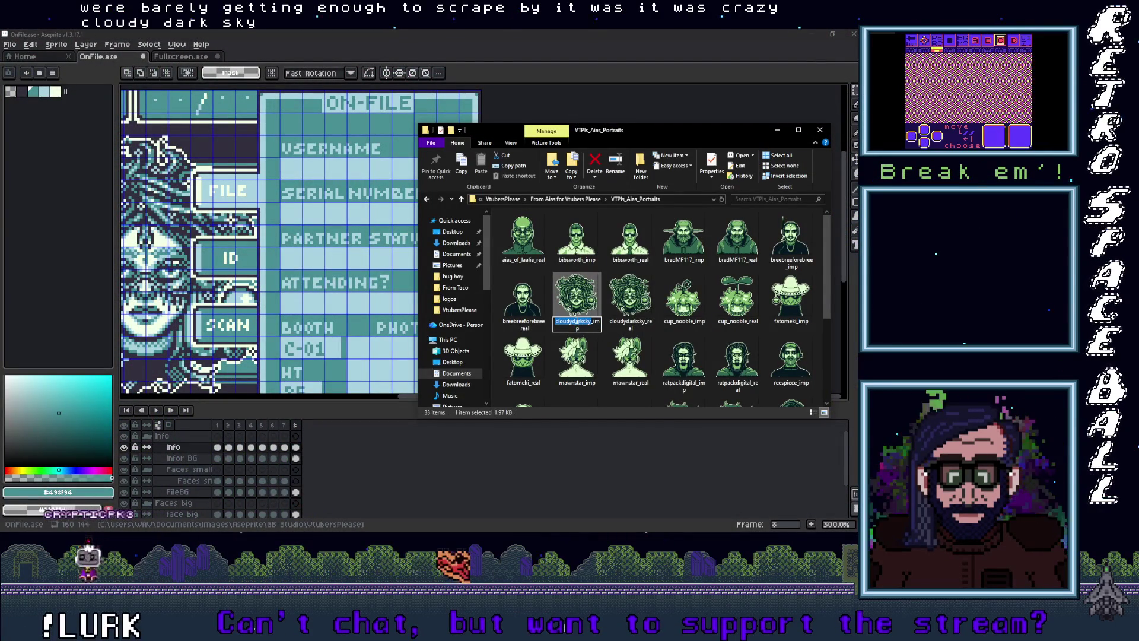
right_click(576, 321)
click(599, 356)
click(336, 172)
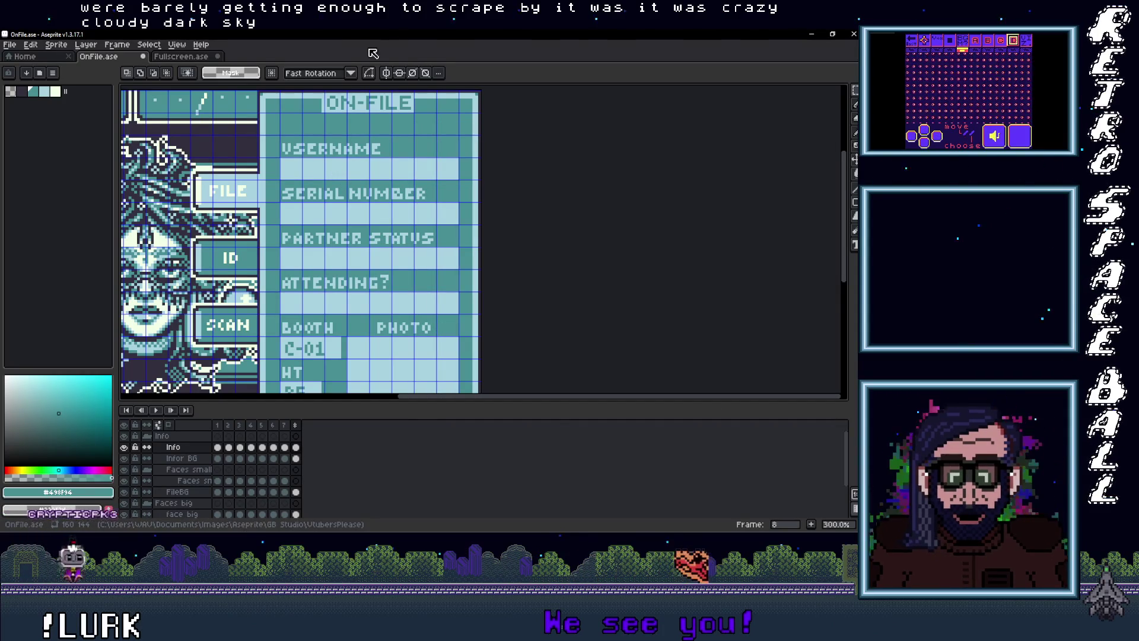
Paste cloudydarksky as text into the USERNAME field of the card
key(t)
mouse_move(280, 157)
mouse_down()
mouse_move(285, 169)
mouse_move(456, 178)
mouse_up()
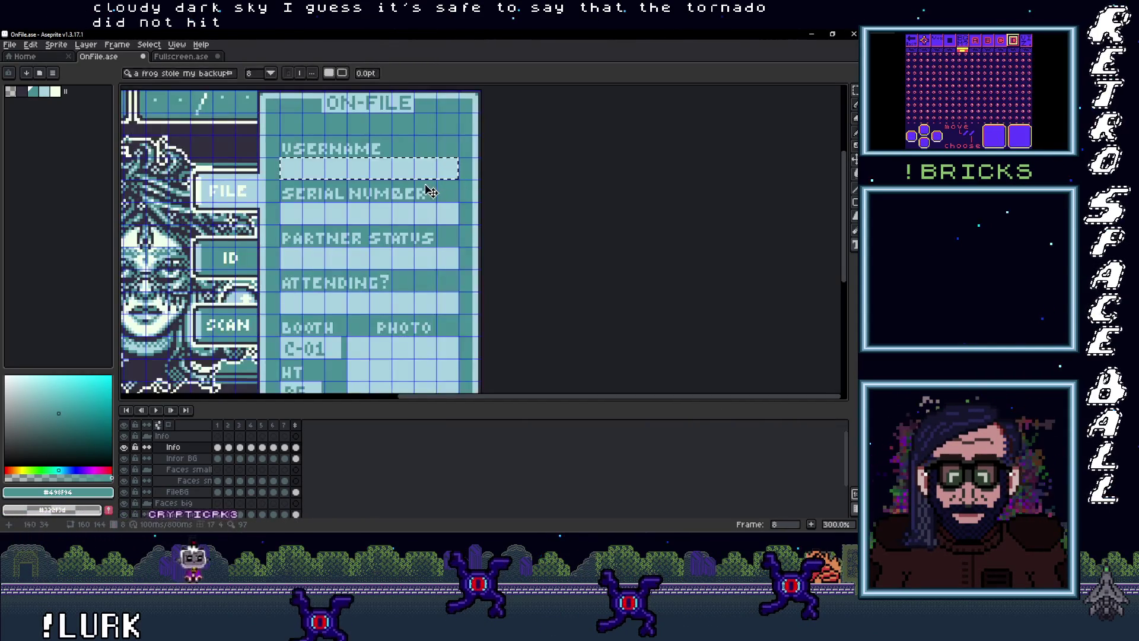
text(cloudydarksky)
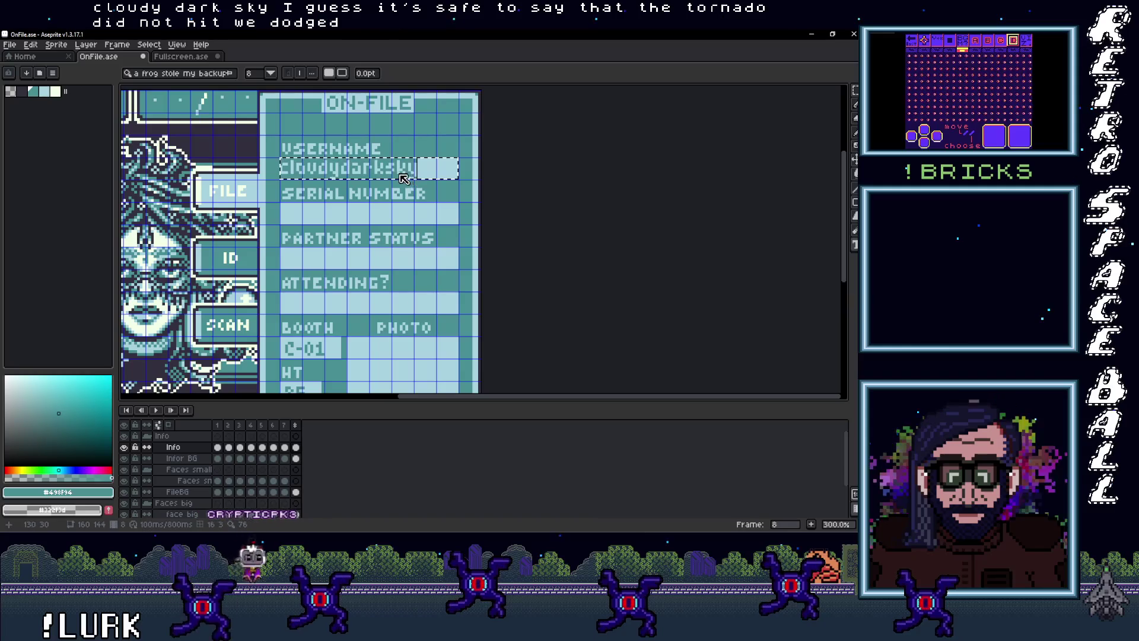
key(Return)
scroll(381, 188, up, 2)
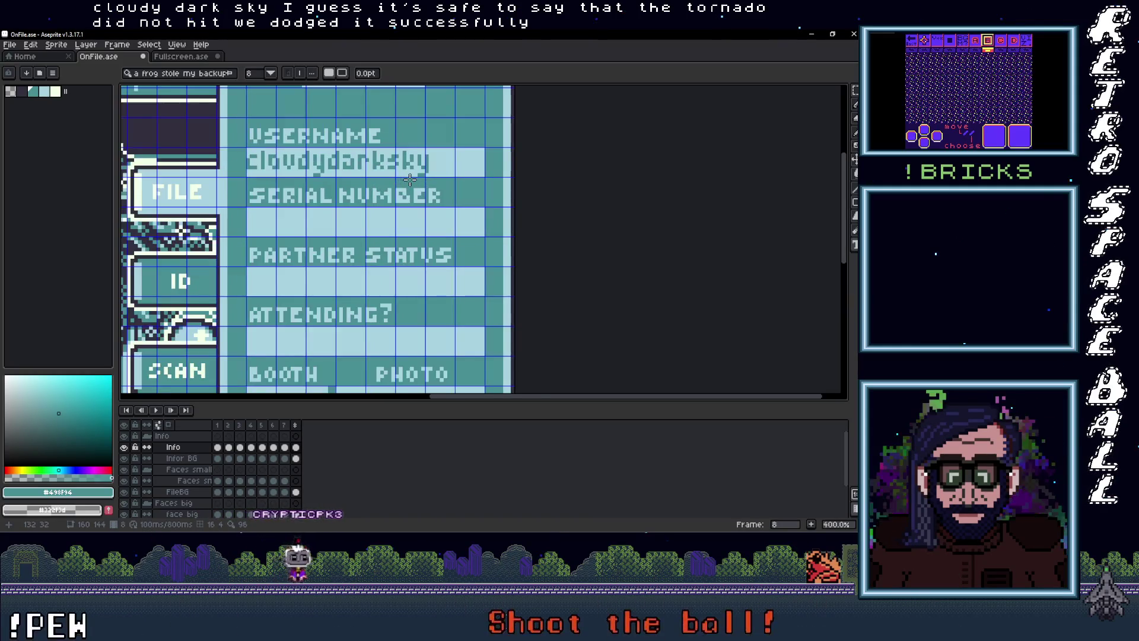
Shift the cloudydarksky text into position and bring the portraits folder back up
key(m)
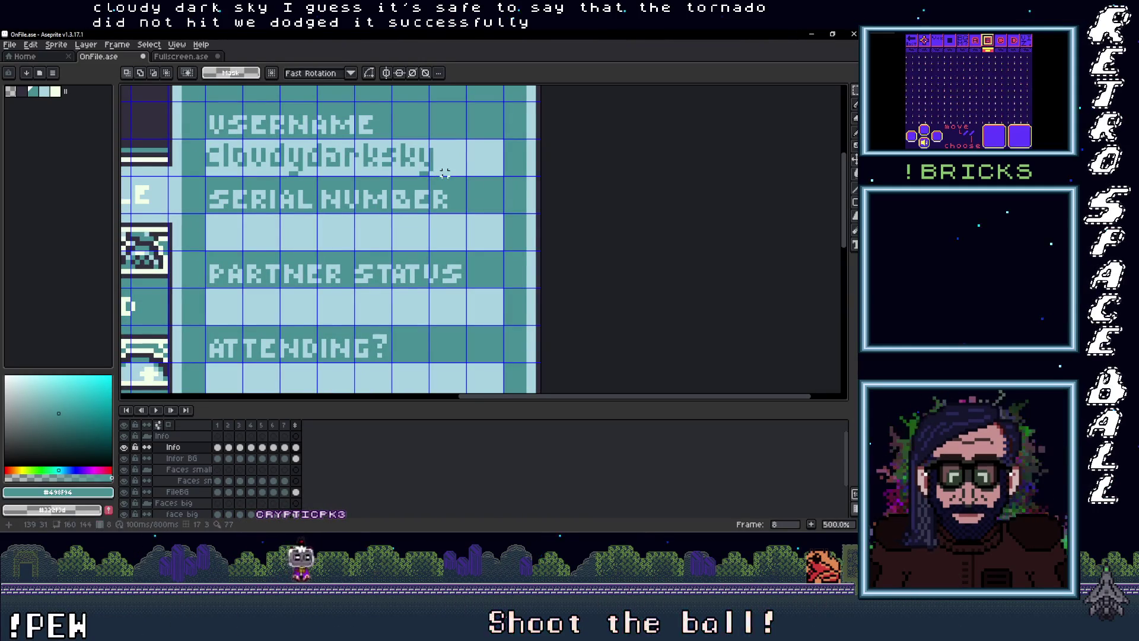
mouse_move(294, 153)
mouse_down()
mouse_move(210, 142)
mouse_move(271, 157)
mouse_up()
click(266, 158)
click(310, 183)
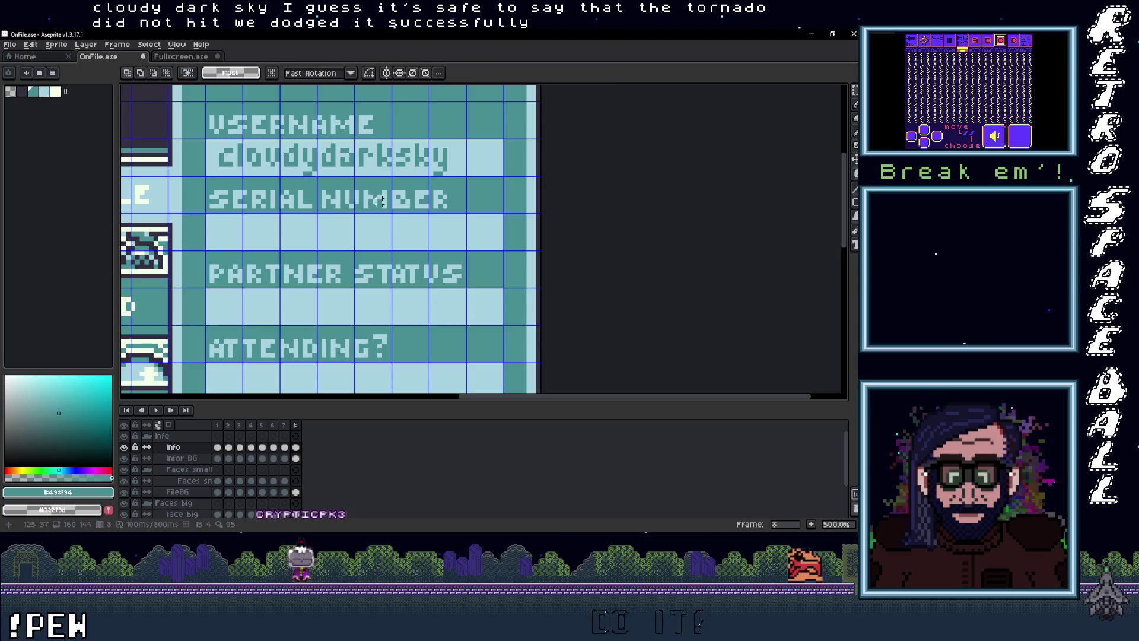
scroll(423, 211, down, 3)
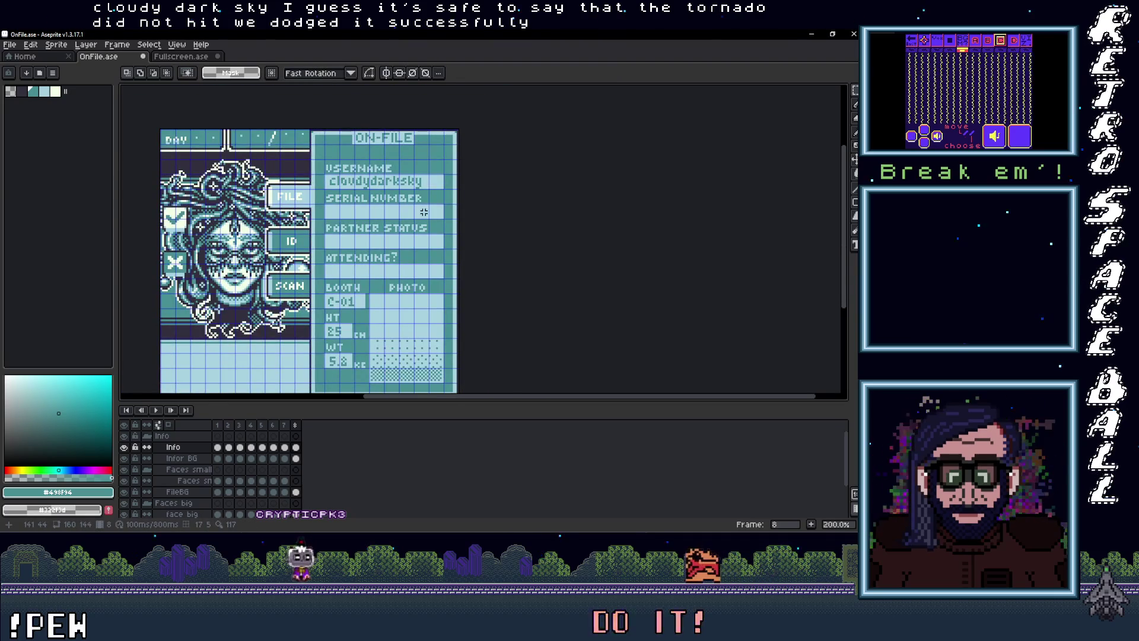
scroll(422, 214, up, 1)
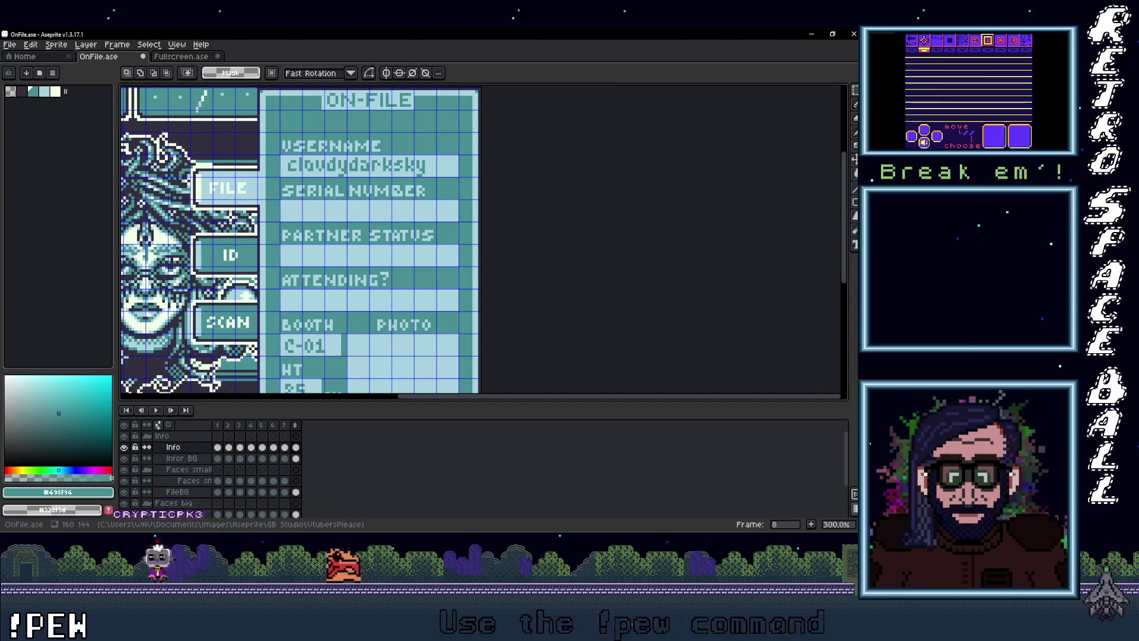
key(alt+Tab)
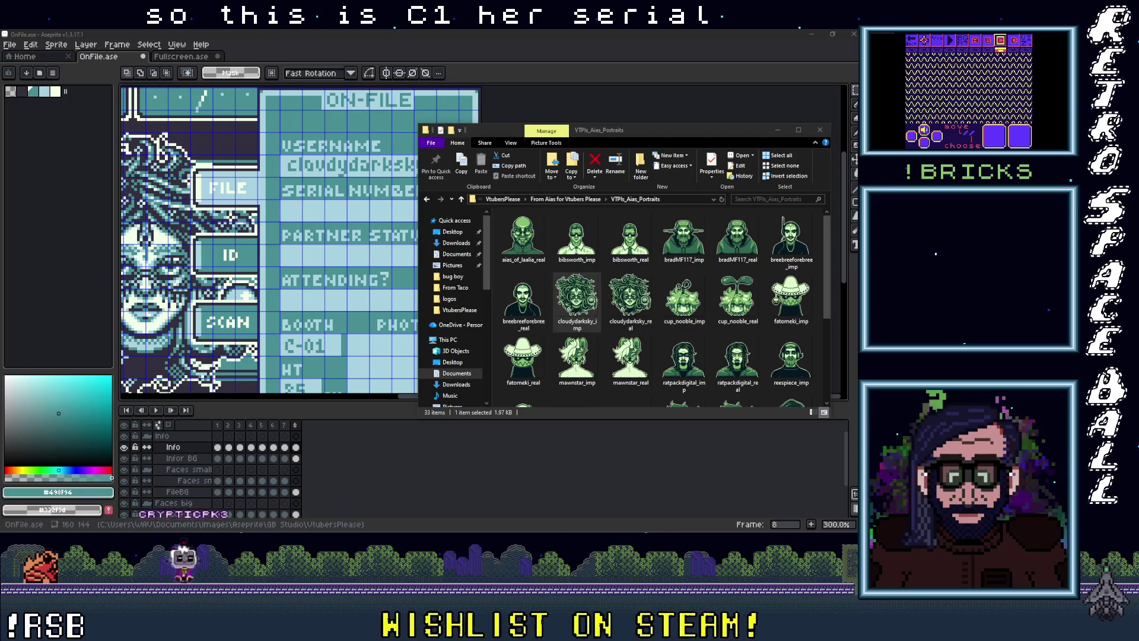
Add the serial number 3121-5214 as text under the SERIAL NUMBER heading
click(328, 222)
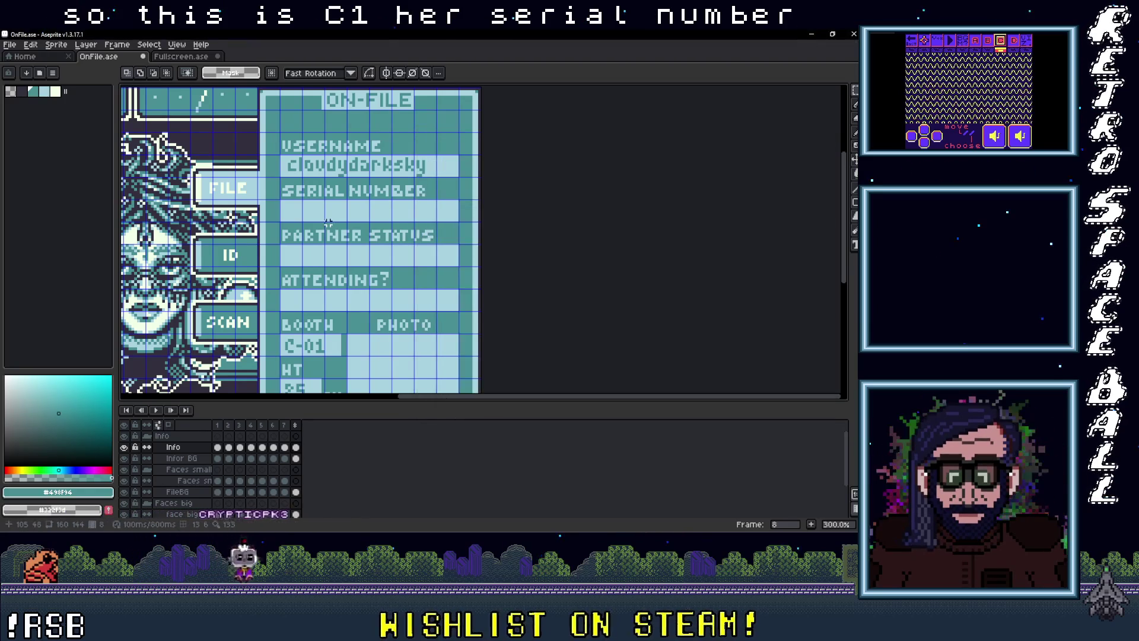
key(t)
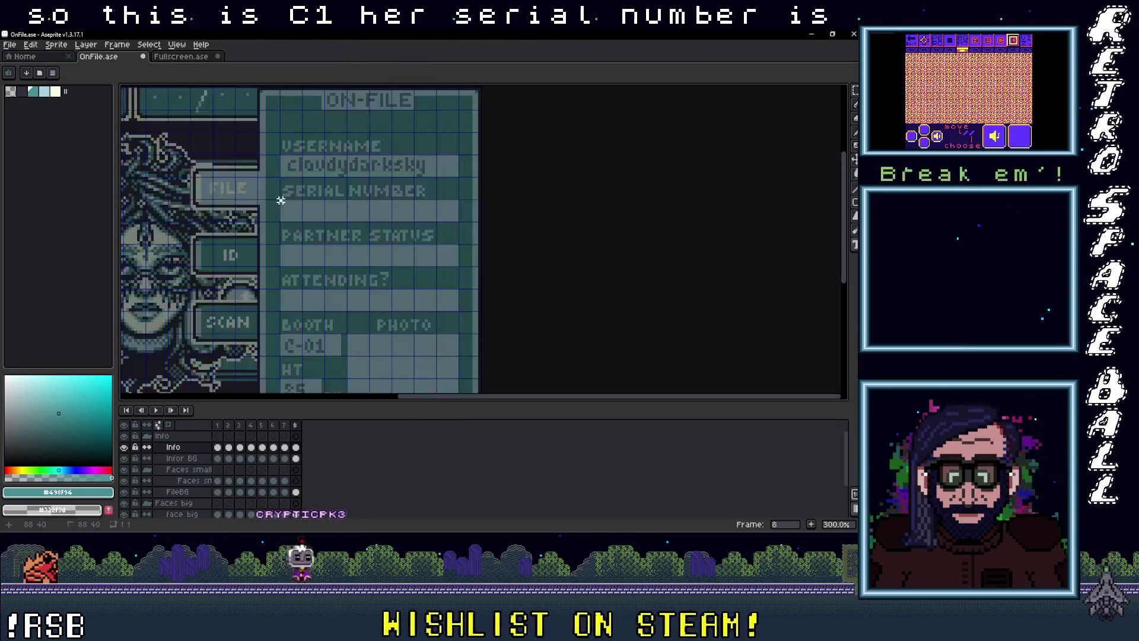
drag(280, 200, 456, 221)
key(ctrl+v)
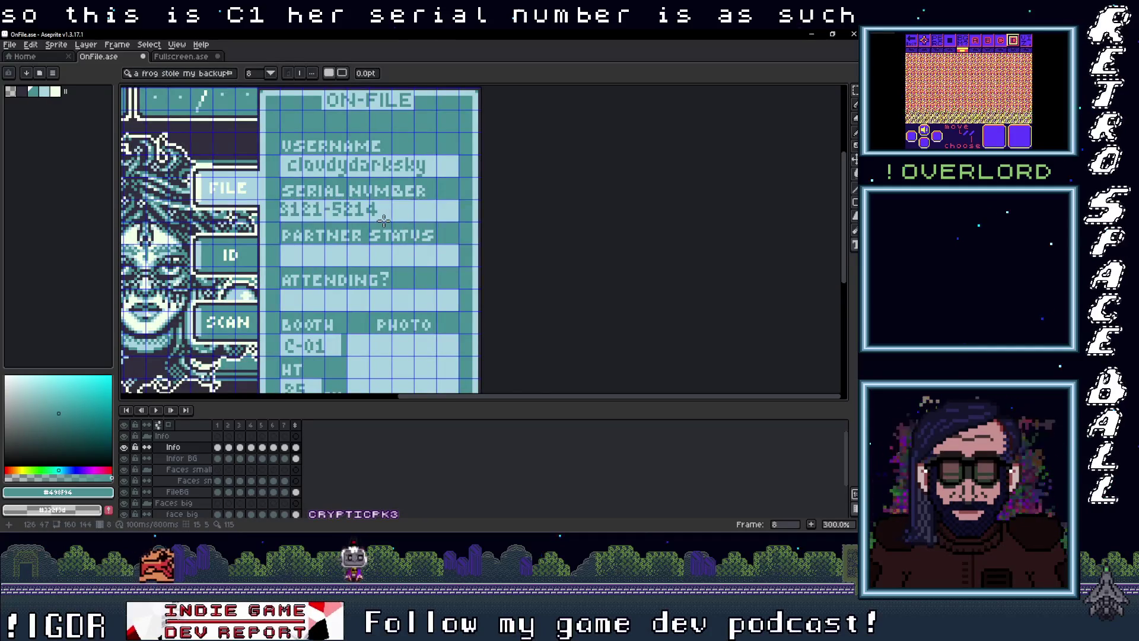
scroll(385, 220, up, 3)
key(Return)
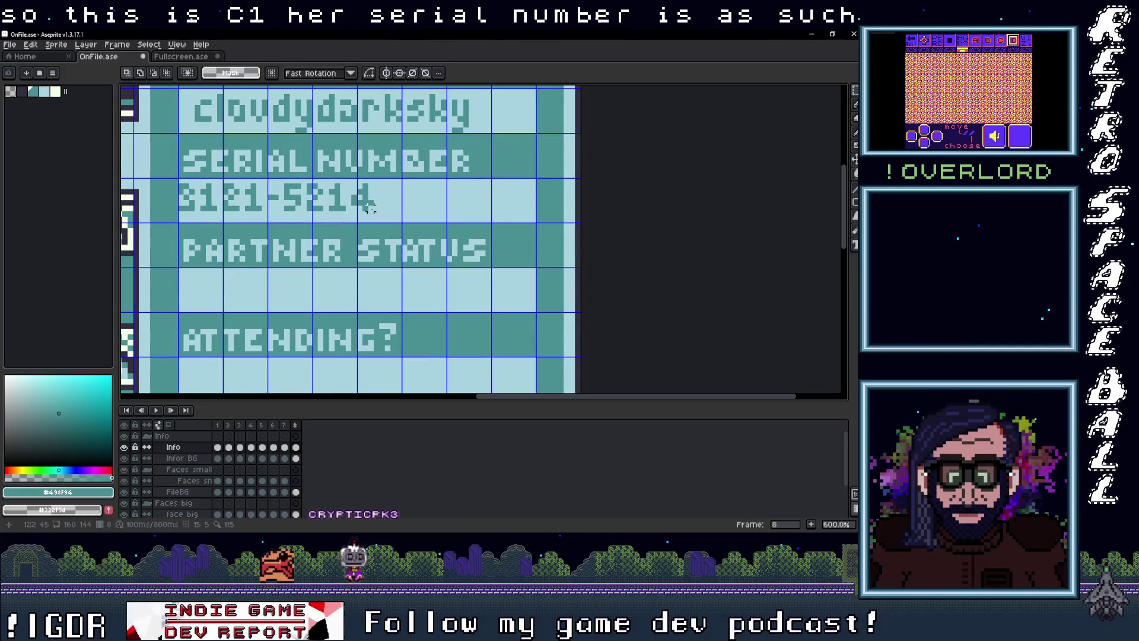
Reposition the serial number text to line up beneath its heading
mouse_move(302, 197)
mouse_down()
mouse_move(181, 181)
mouse_move(226, 207)
mouse_up()
click(422, 219)
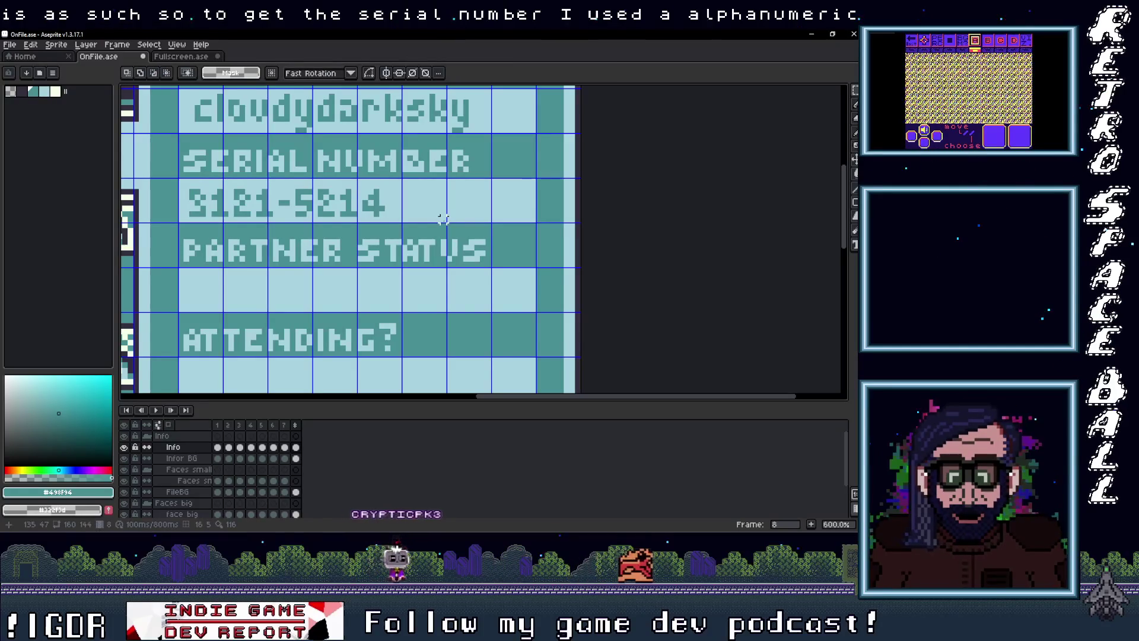
scroll(444, 270, down, 2)
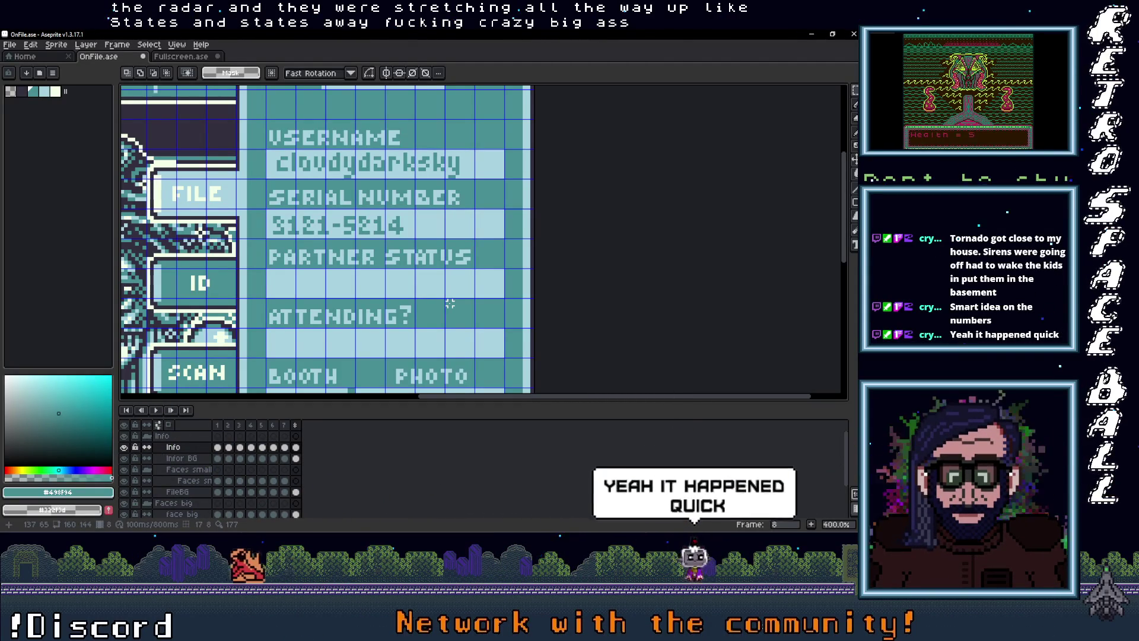
scroll(302, 285, up, 1)
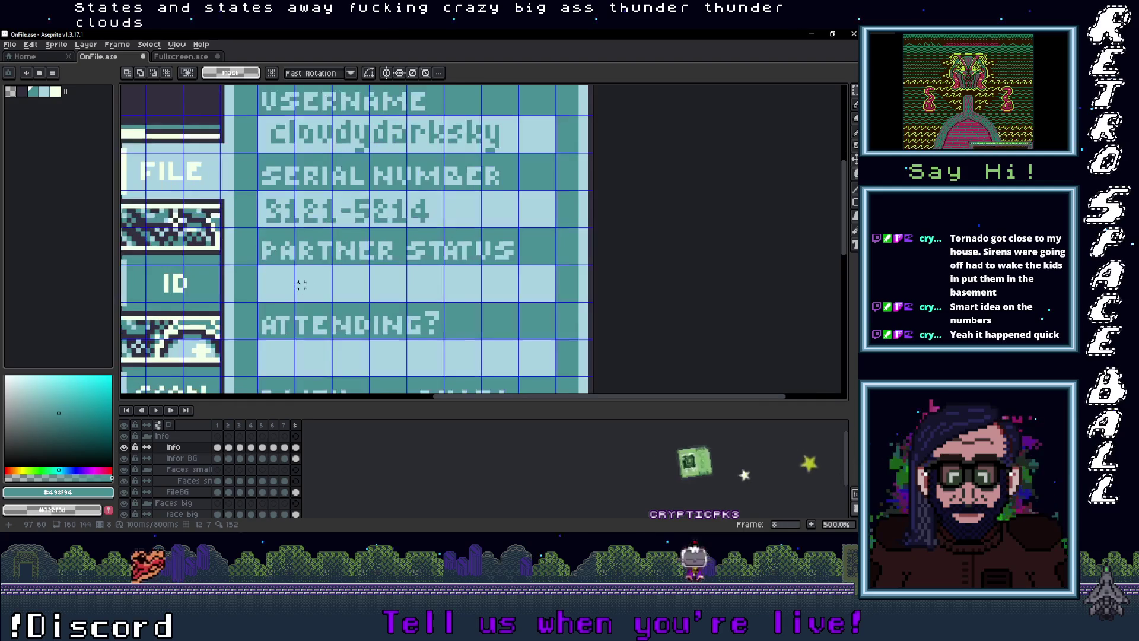
Write 'yes' in a text box under PARTNER STATUS
scroll(302, 286, right, 1)
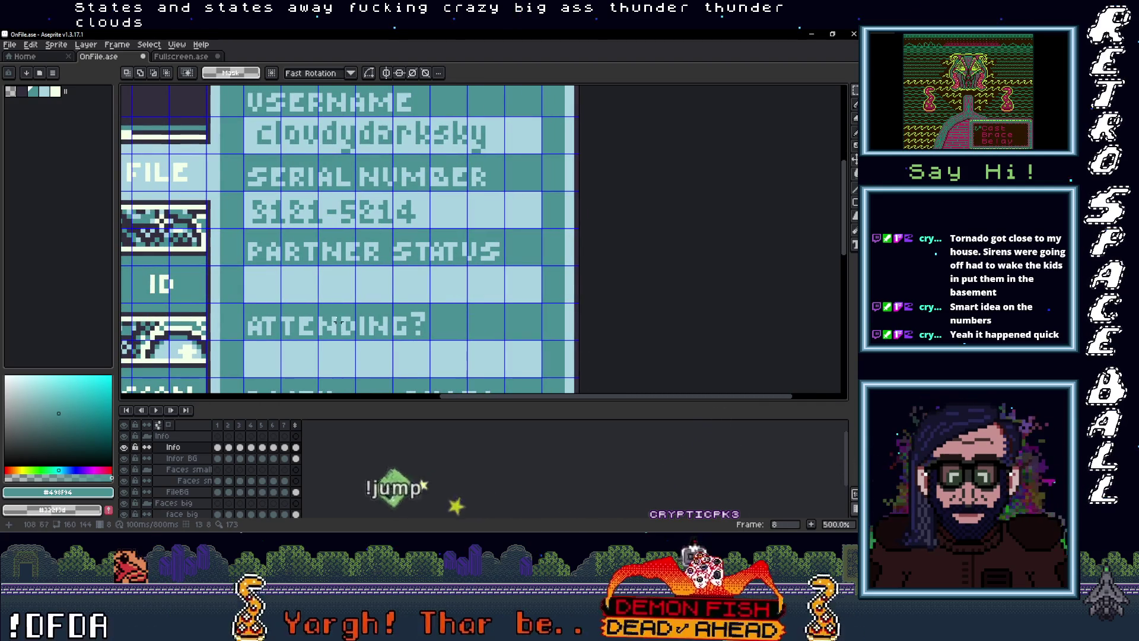
key(t)
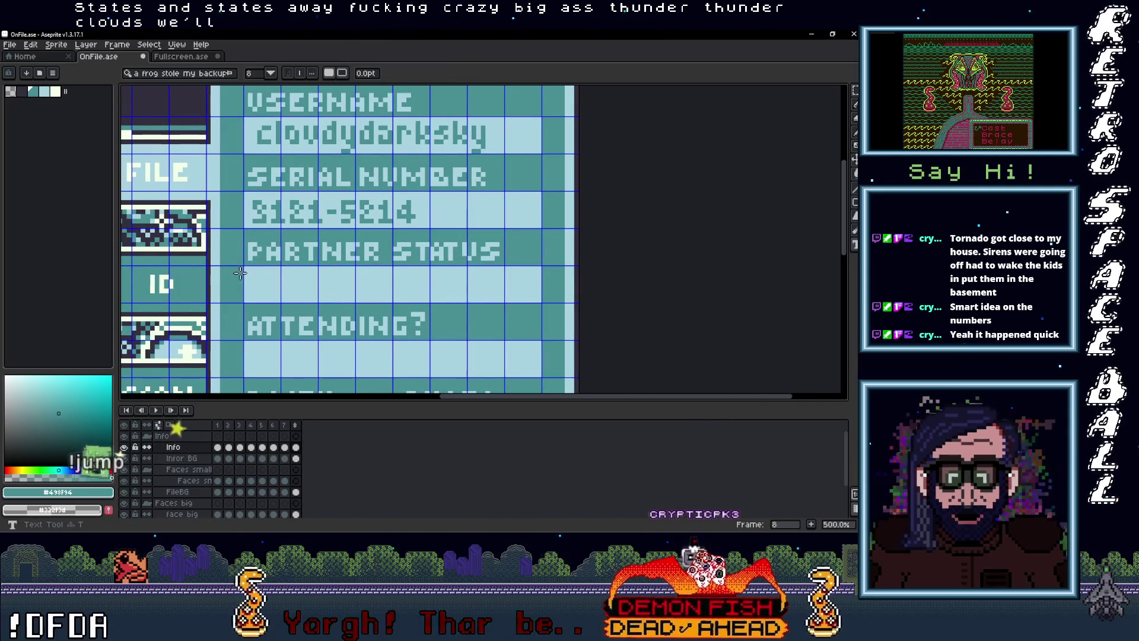
drag(247, 266, 354, 301)
text(8)
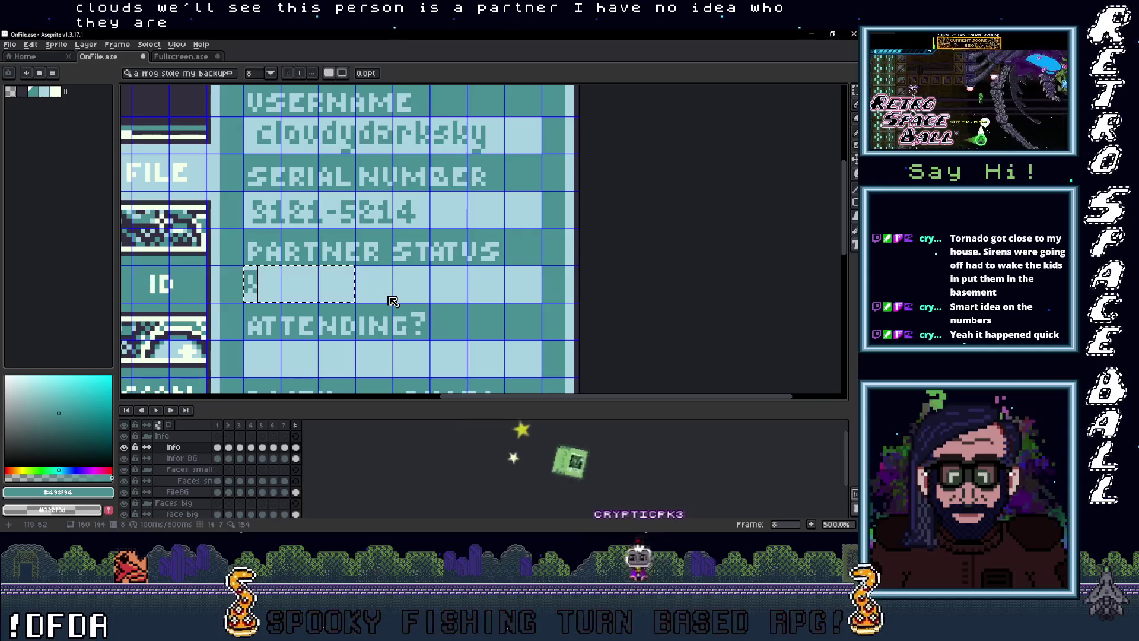
key(BackSpace)
text(yes)
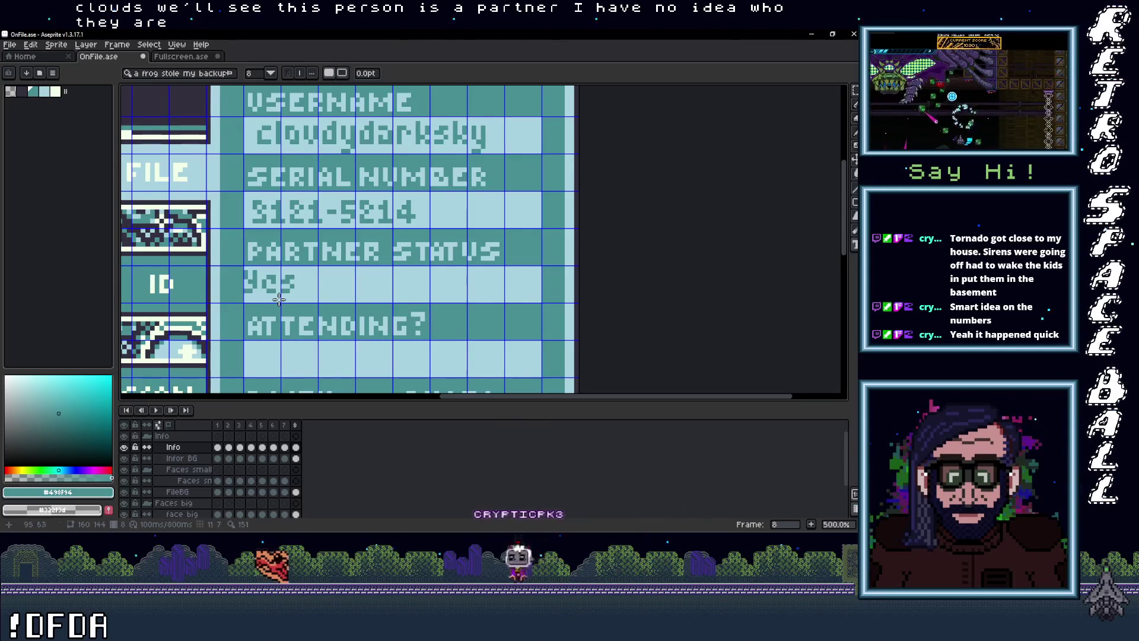
key(Return)
Nudge the Yes text down one pixel and commit it
scroll(279, 299, up, 4)
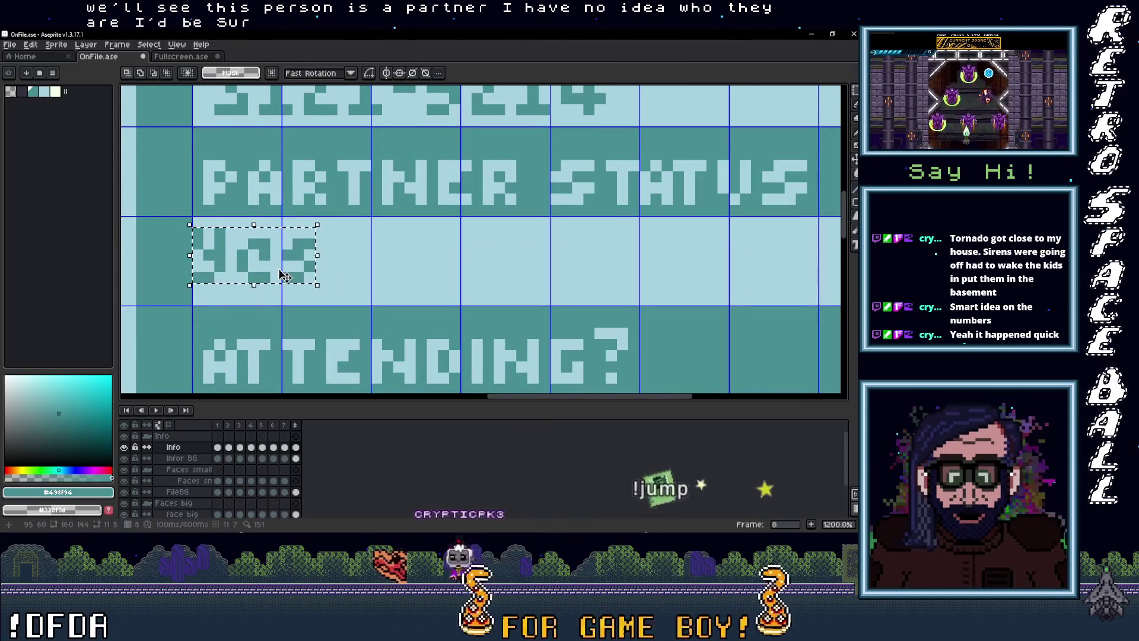
scroll(300, 274, down, 4)
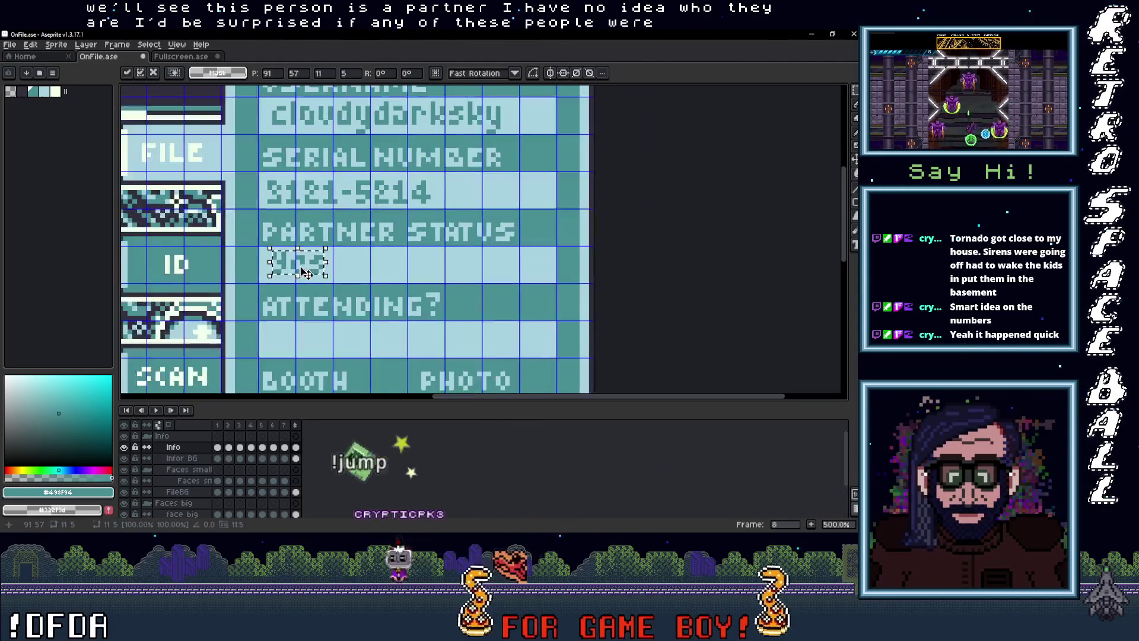
scroll(305, 274, up, 4)
key(Down)
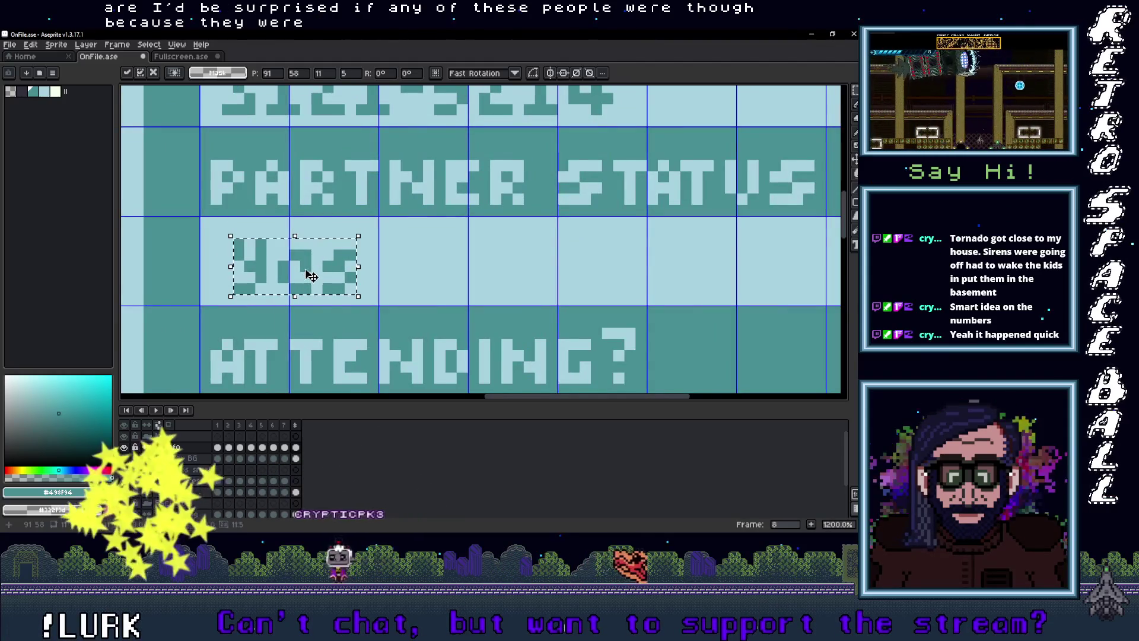
scroll(311, 276, down, 4)
key(Return)
scroll(311, 276, down, 4)
scroll(312, 276, up, 2)
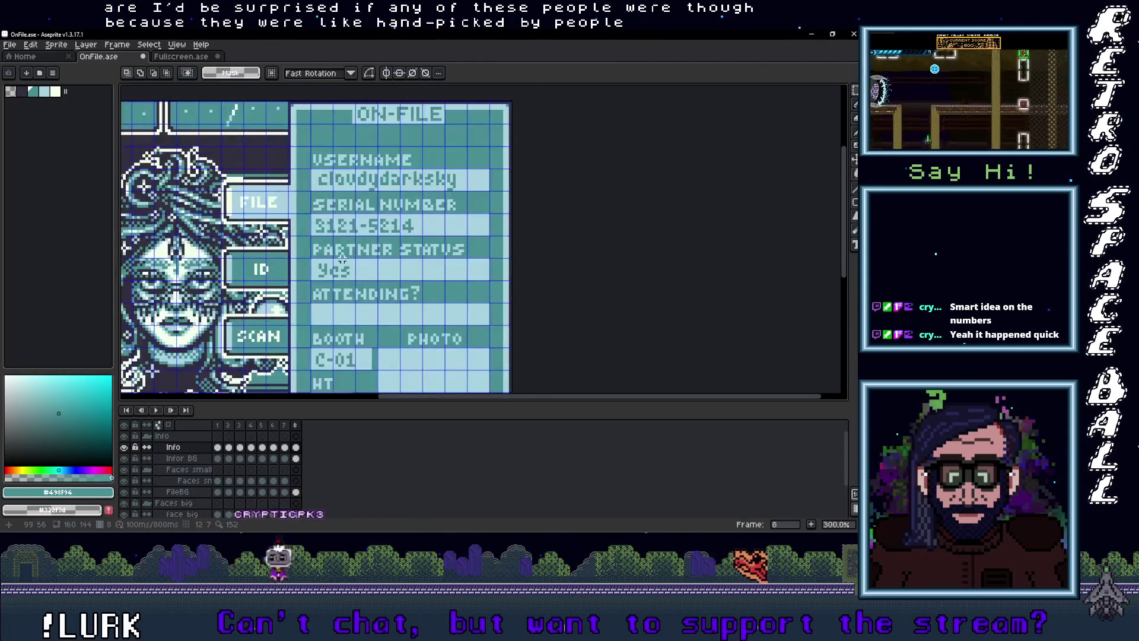
scroll(370, 267, down, 2)
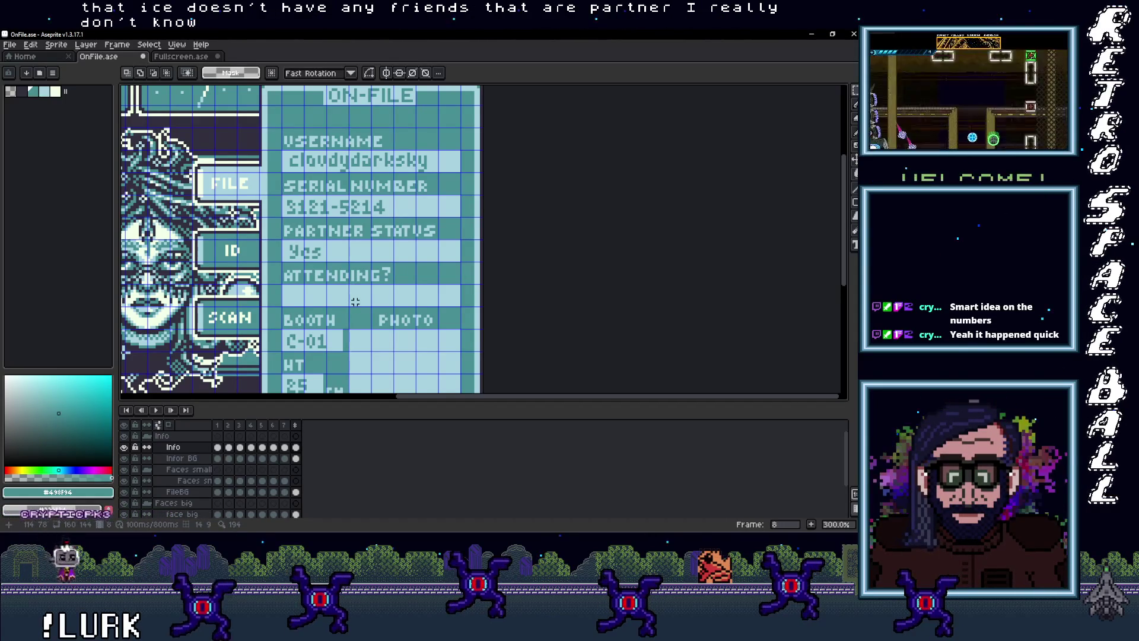
Move the Yes text down to the ATTENDING? row and deselect
scroll(358, 279, down, 2)
scroll(364, 266, up, 2)
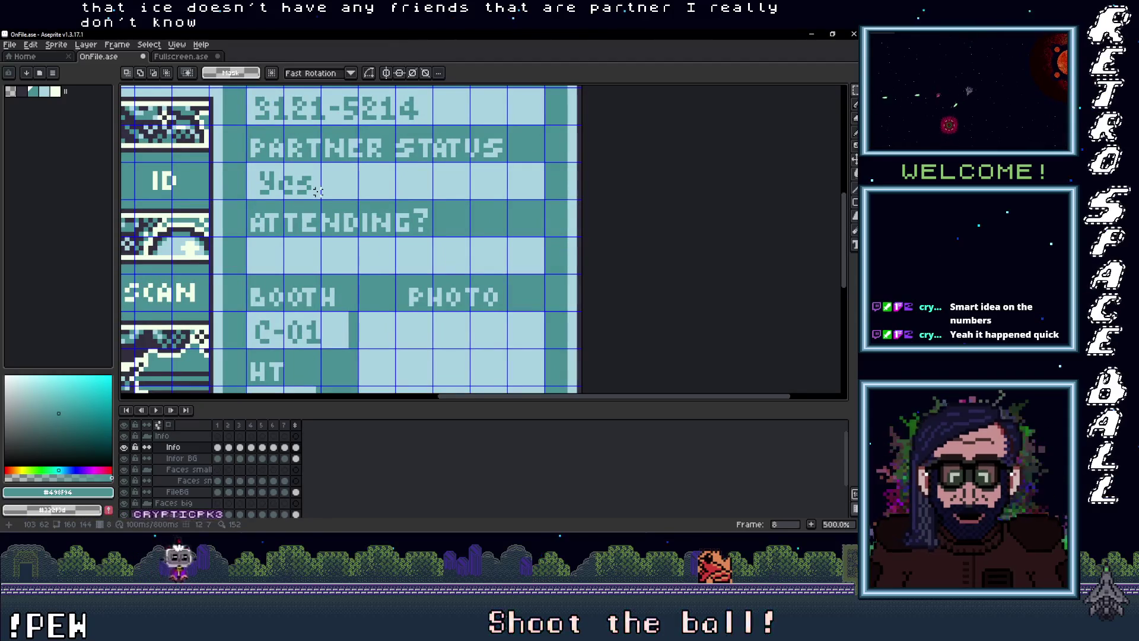
drag(284, 181, 281, 257)
key(ctrl+d)
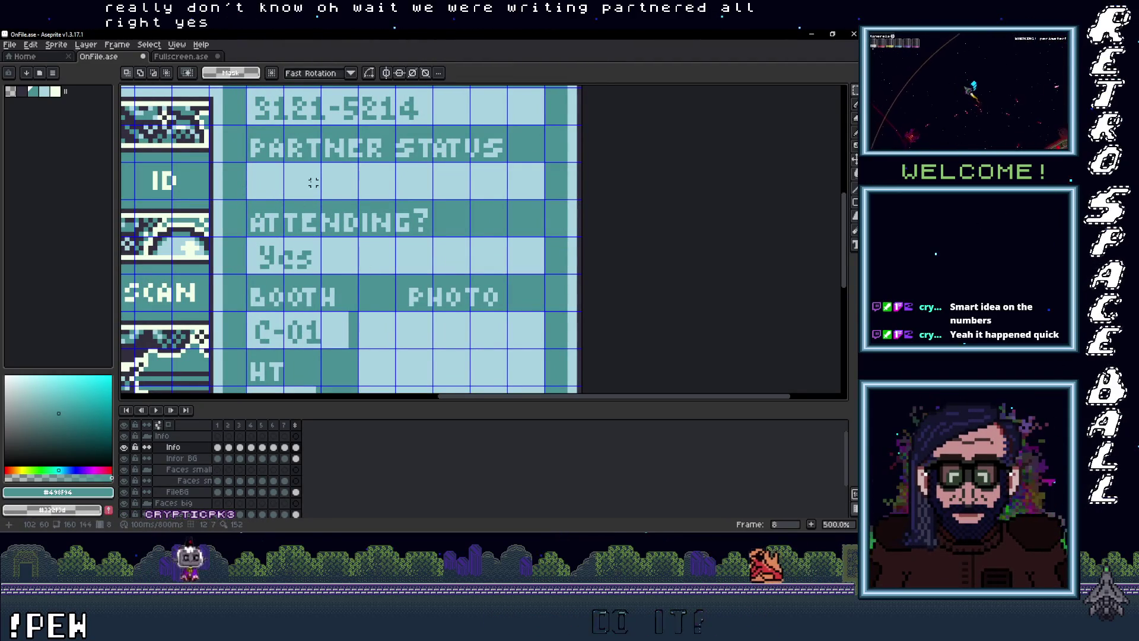
Add the text 'Partnered' in the PARTNER STATUS row
key(t)
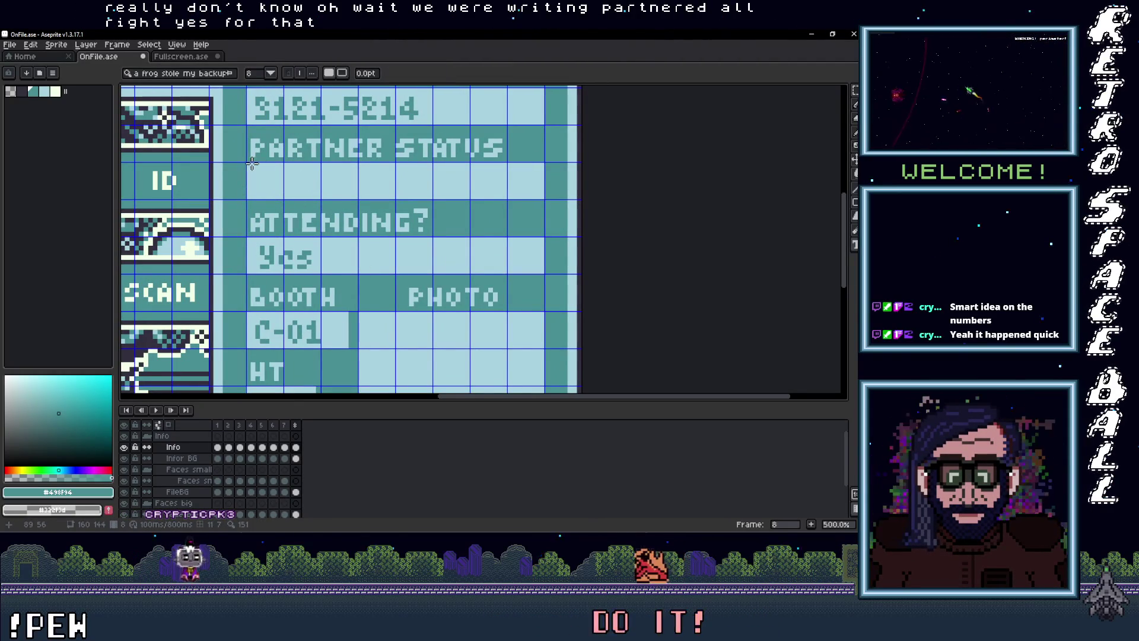
mouse_move(249, 165)
mouse_down()
mouse_move(332, 199)
mouse_move(435, 202)
mouse_up()
text(Partnere)
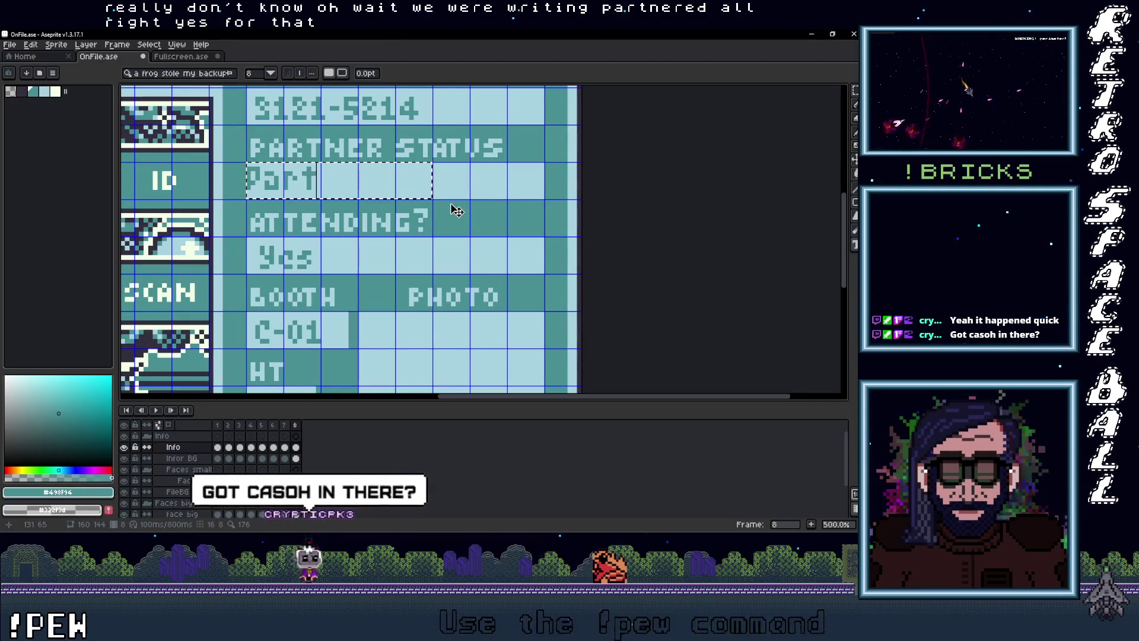
text(d)
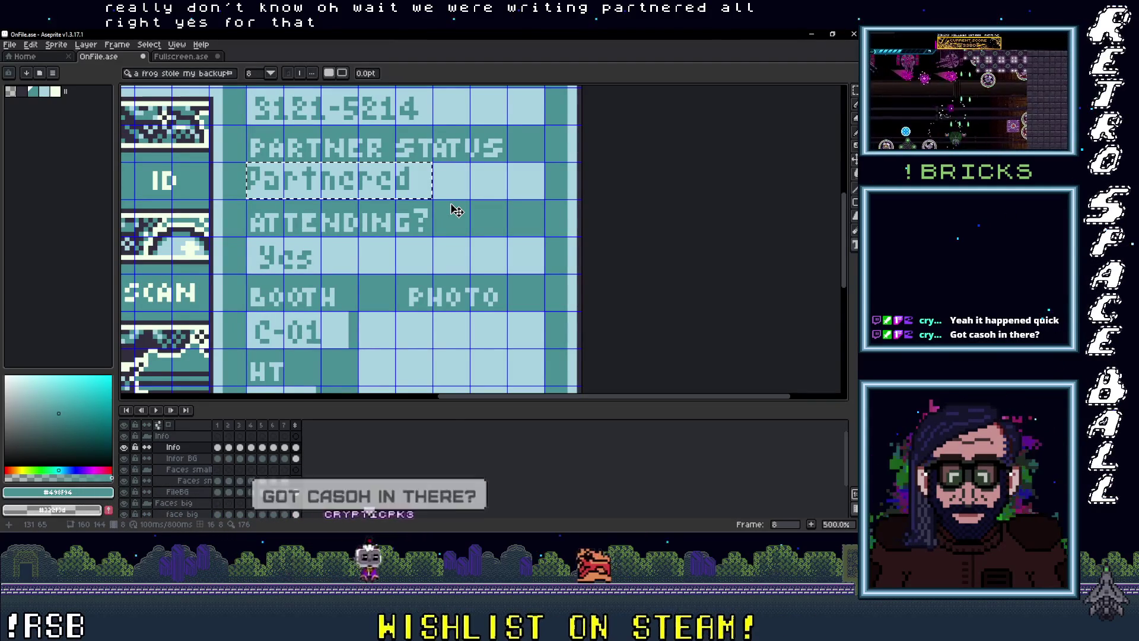
key(Return)
scroll(344, 184, up, 2)
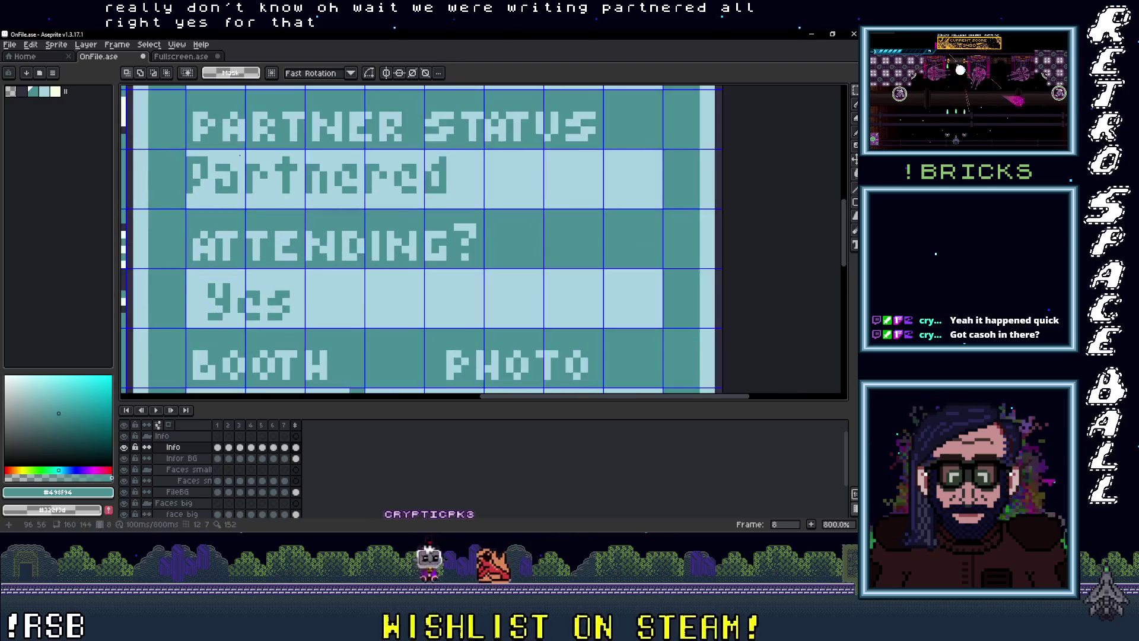
Shift the Partnered text slightly right within its field
drag(188, 159, 454, 196)
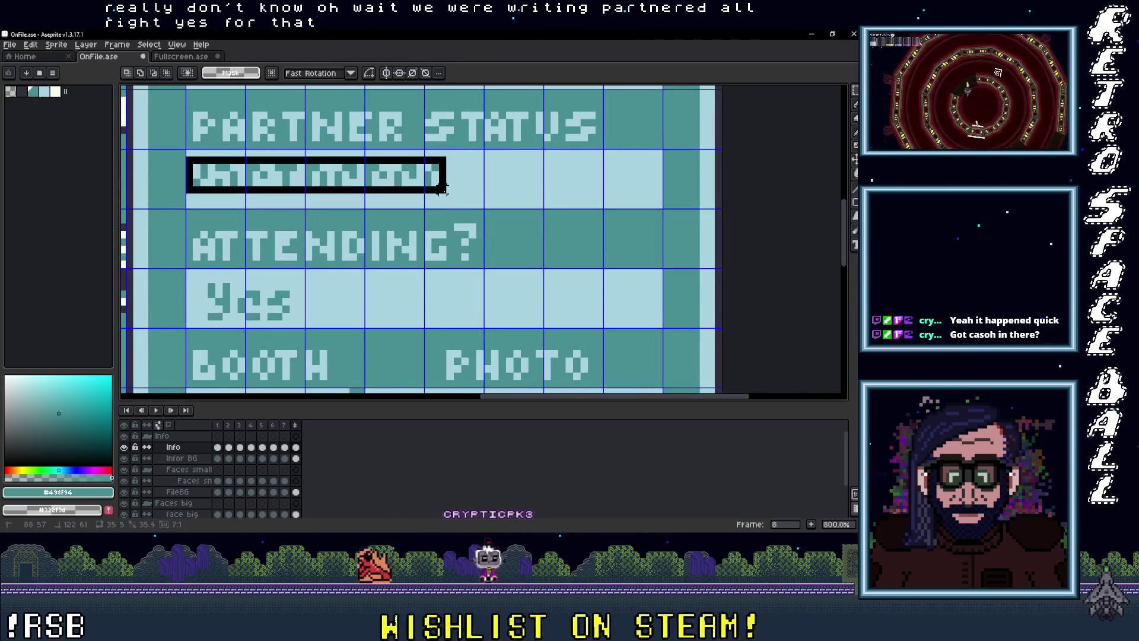
mouse_move(348, 183)
mouse_down()
mouse_move(365, 187)
mouse_move(345, 189)
mouse_up()
click(517, 183)
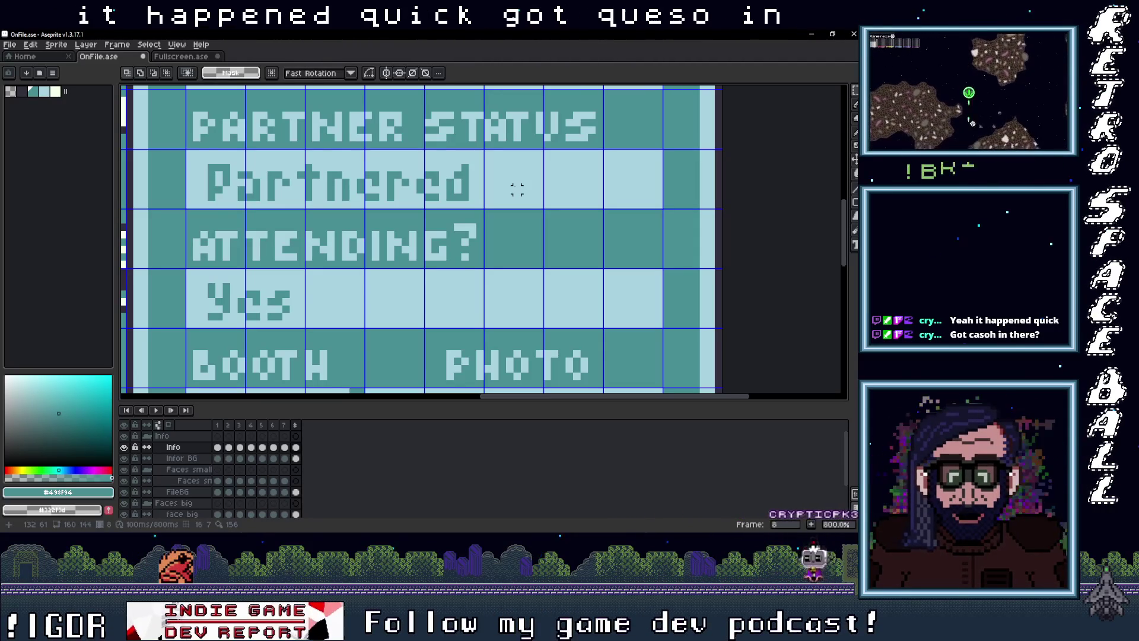
scroll(524, 196, down, 5)
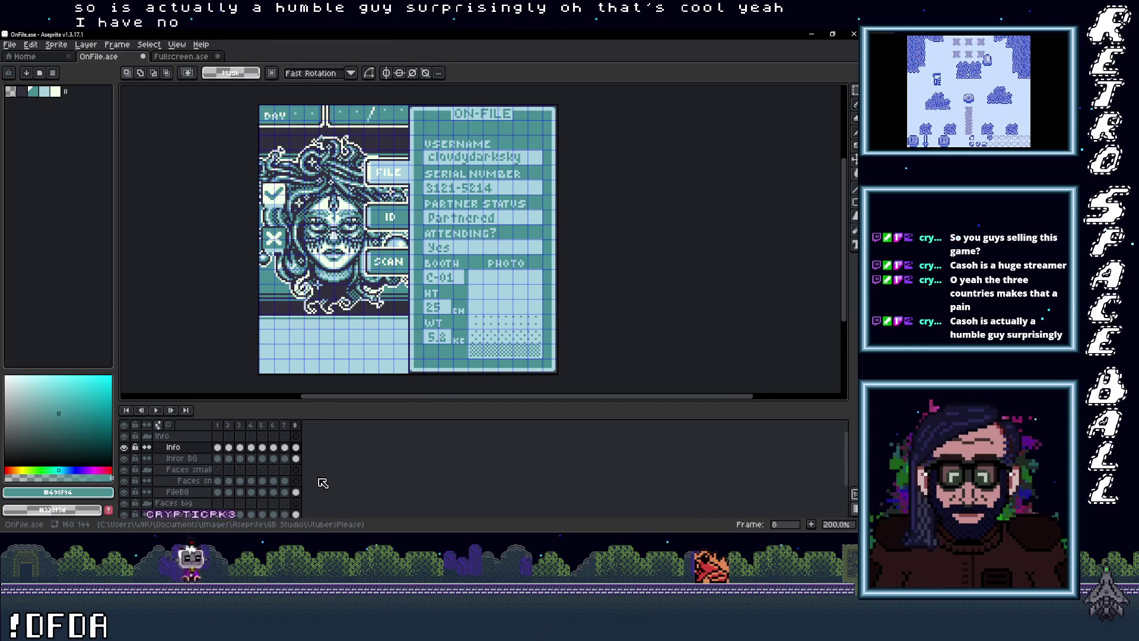
Switch to the Fullscreen.ase document with the large Medusa portrait
click(188, 57)
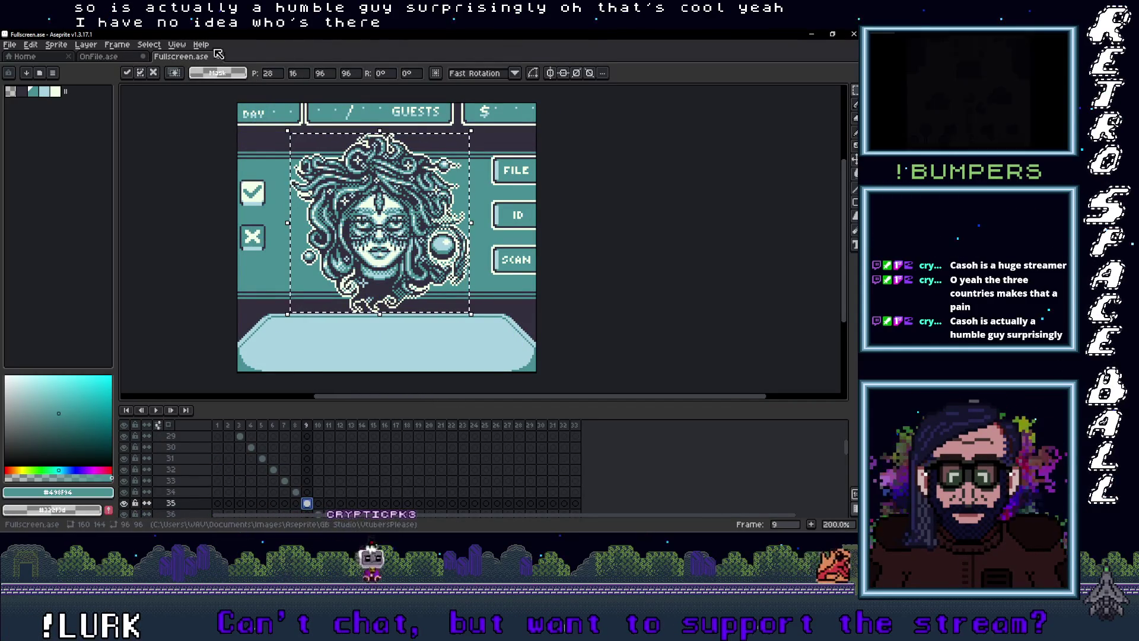
Paste the Medusa portrait into the Faces small layer at frame 8 and place it over the info panel
click(118, 57)
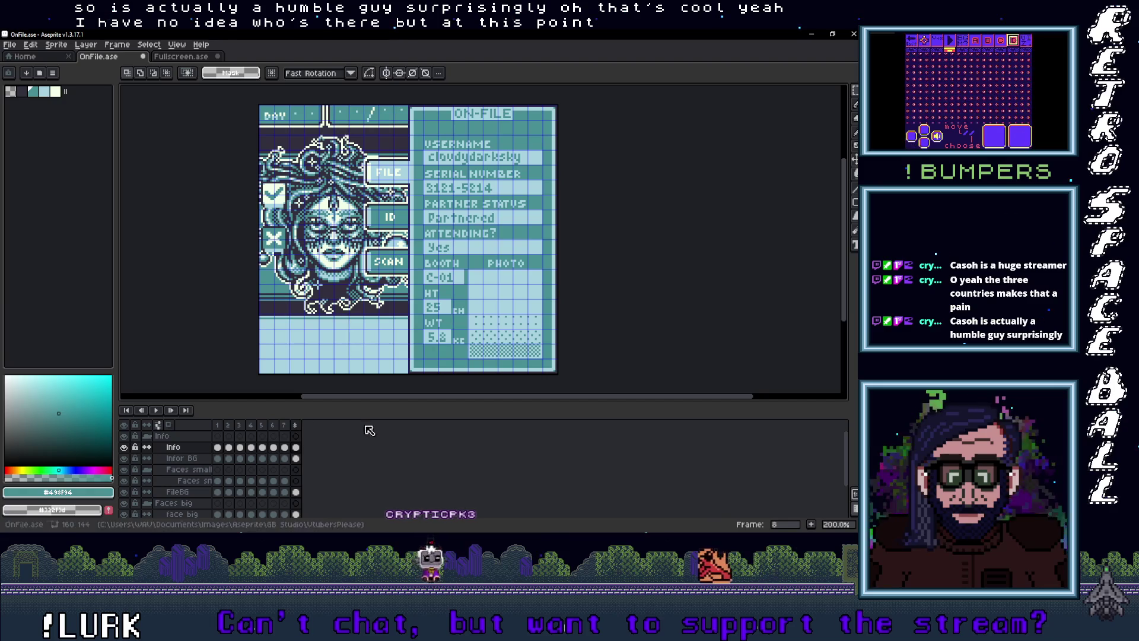
click(296, 481)
key(ctrl+v)
mouse_move(285, 232)
mouse_down()
mouse_move(368, 214)
mouse_move(415, 274)
mouse_move(498, 262)
mouse_move(454, 256)
mouse_move(489, 256)
mouse_move(469, 139)
mouse_move(473, 308)
mouse_up()
scroll(473, 307, up, 3)
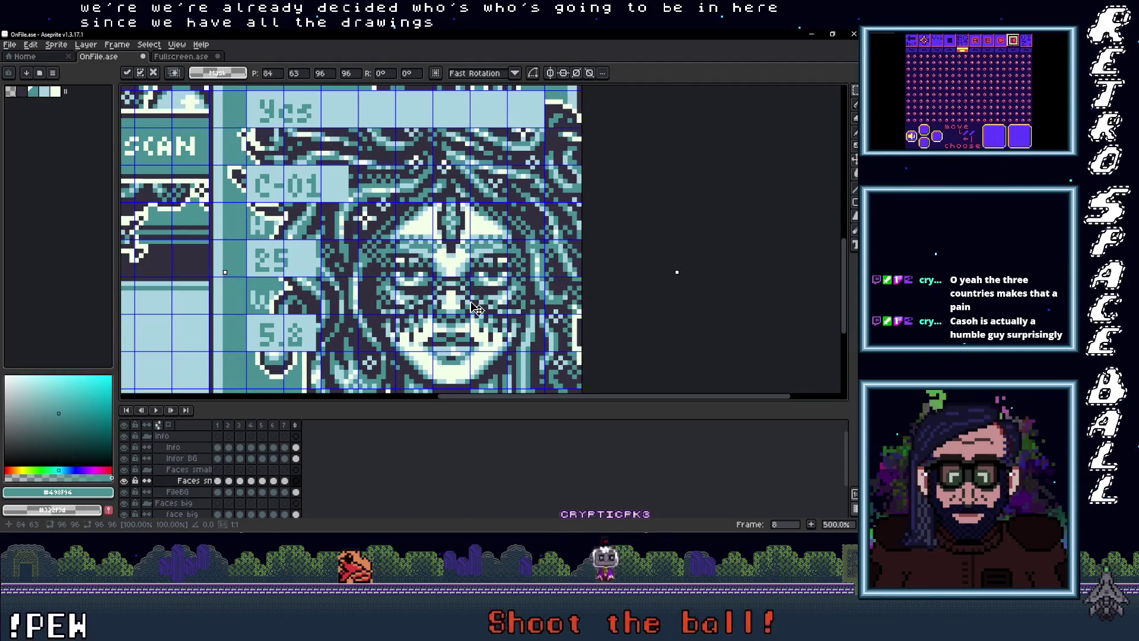
scroll(478, 308, down, 1)
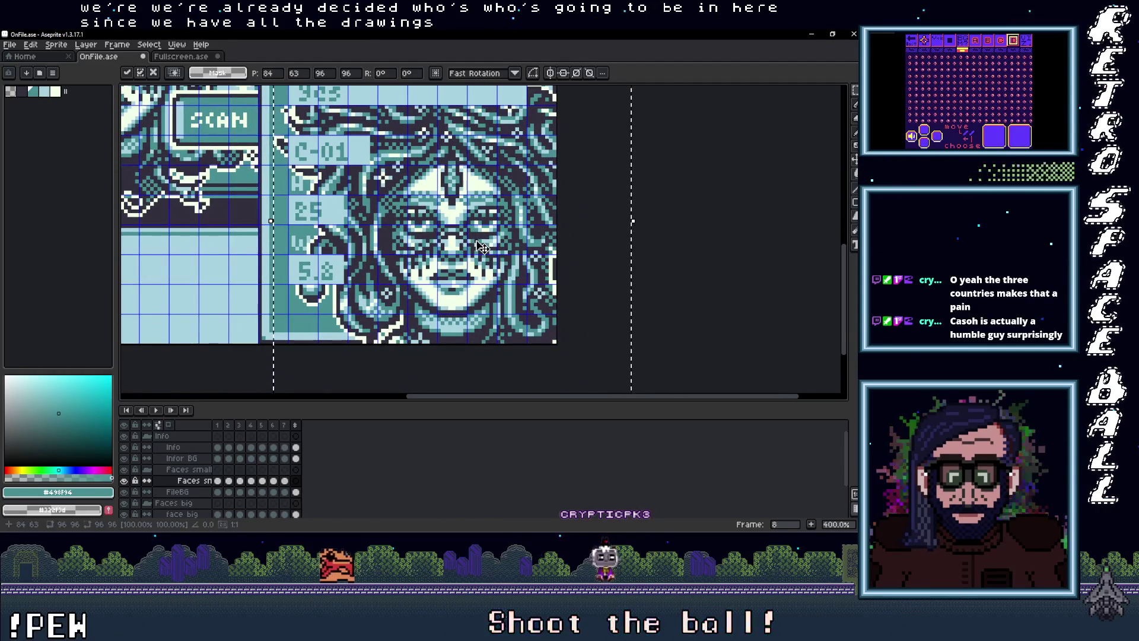
drag(482, 246, 477, 281)
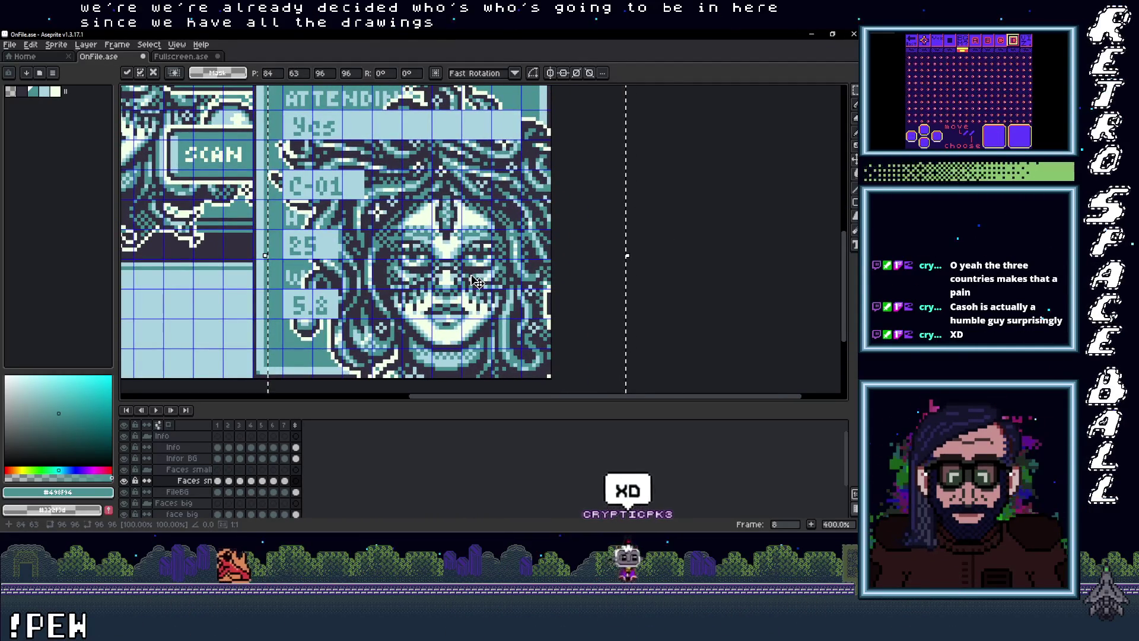
scroll(477, 280, down, 1)
click(557, 298)
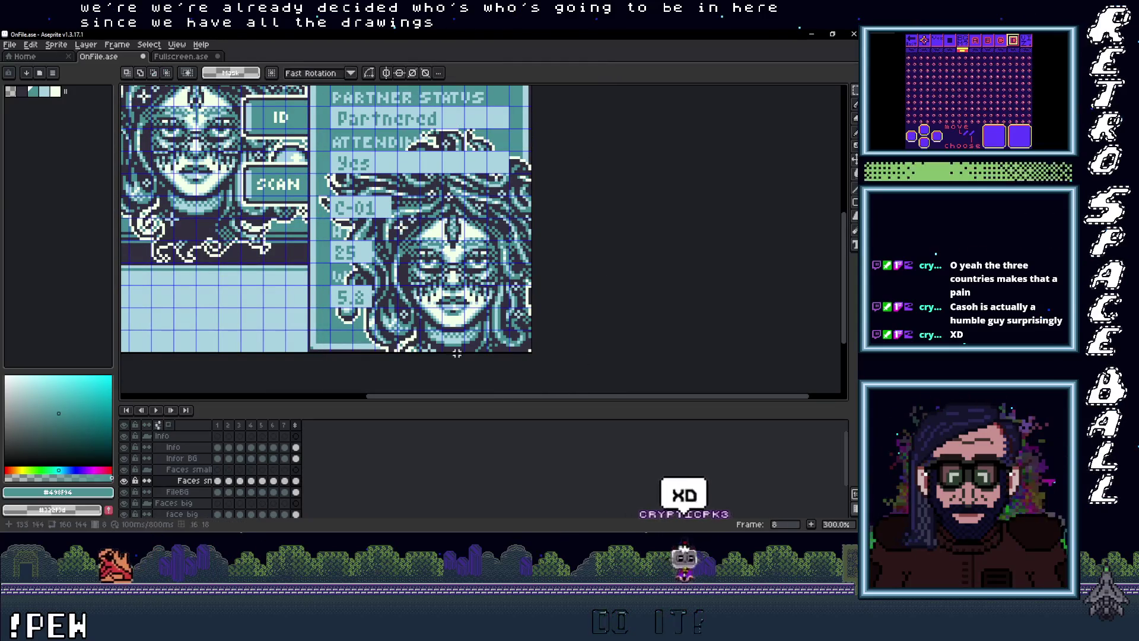
Toggle the Faces small layer's visibility to check the fields beneath
click(124, 480)
click(124, 480)
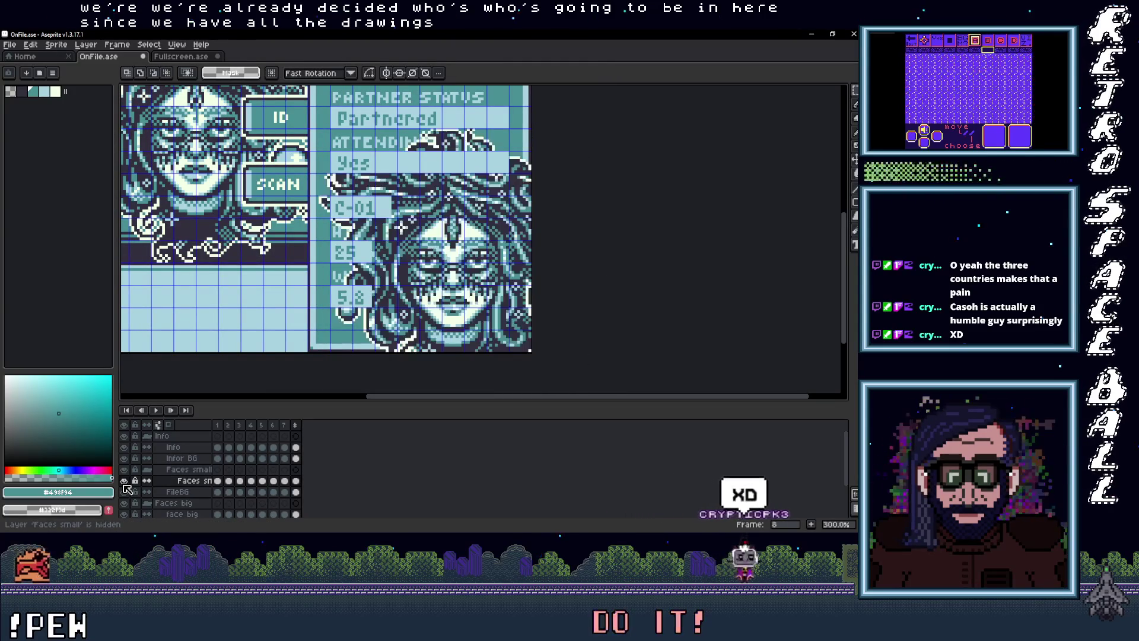
click(124, 481)
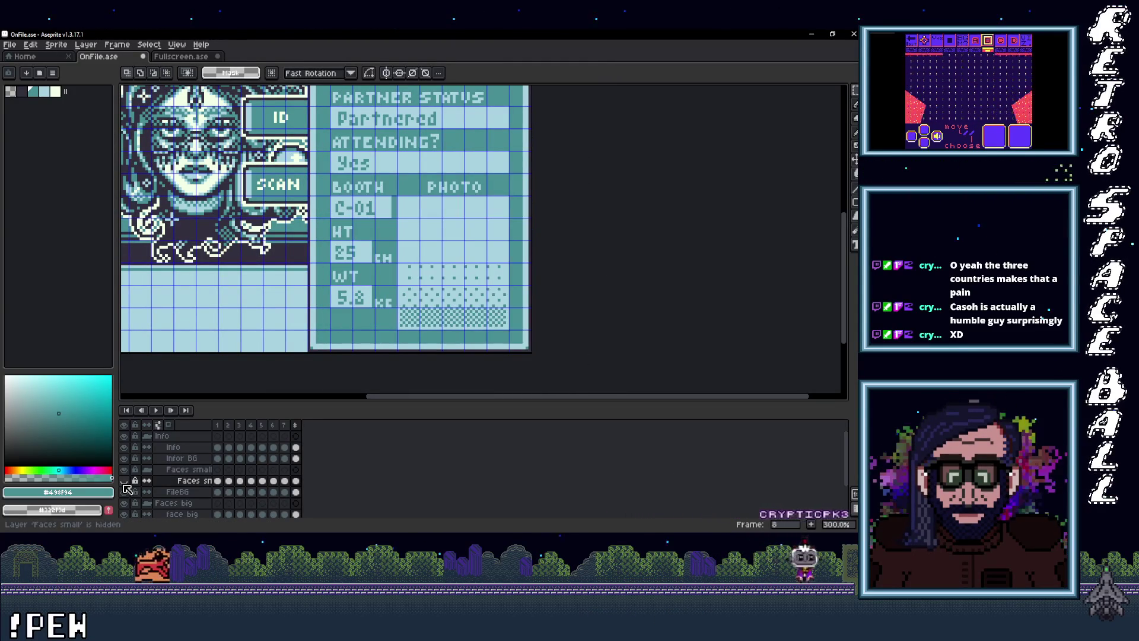
click(124, 480)
Erase the hair covering the ATTENDING?, BOOTH and PHOTO labels
mouse_move(394, 197)
mouse_down()
mouse_move(557, 155)
mouse_move(588, 110)
mouse_up()
key(Delete)
mouse_move(532, 197)
mouse_down()
mouse_move(279, 149)
mouse_move(291, 126)
mouse_up()
key(Delete)
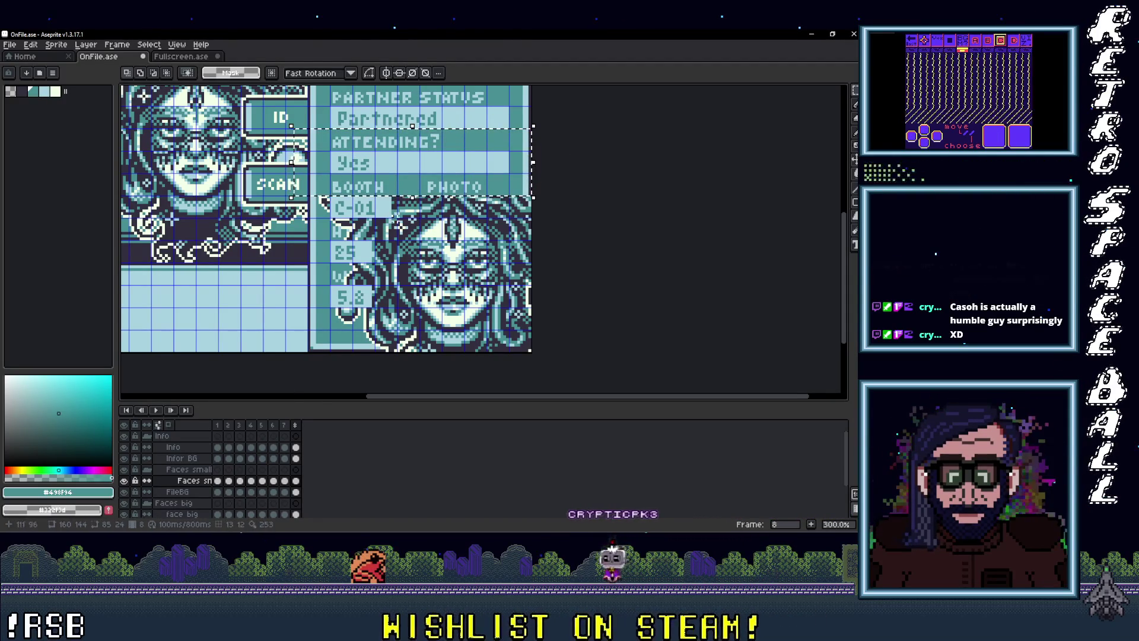
click(125, 481)
click(125, 481)
click(407, 172)
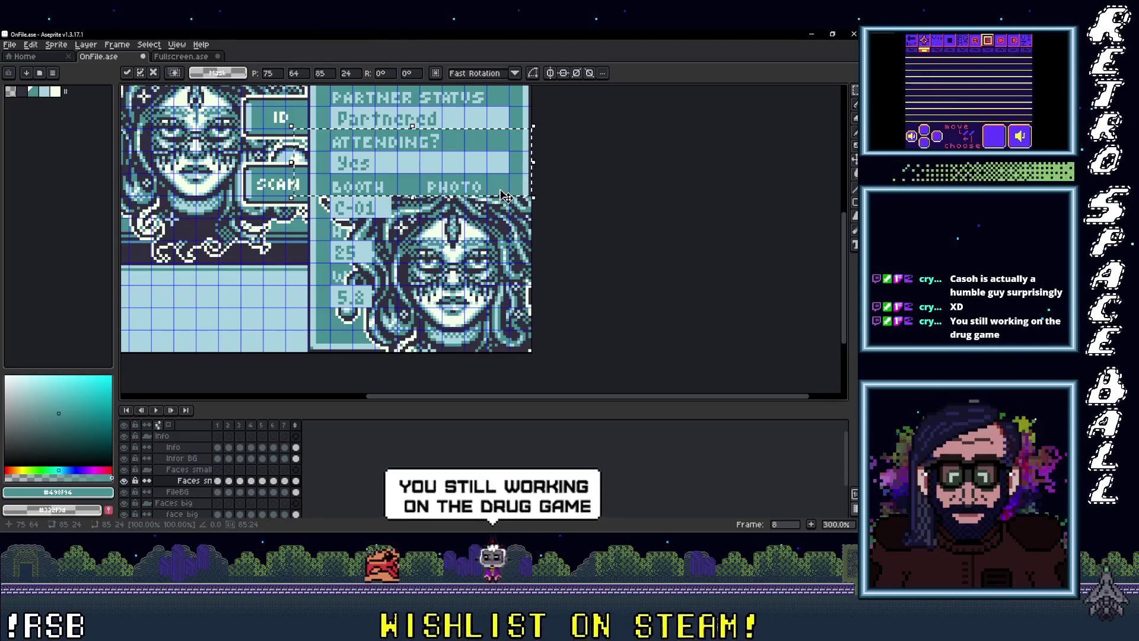
key(ctrl+d)
Erase the hair over the HT and WT fields and the strip right of the portrait
drag(399, 194, 300, 353)
key(Delete)
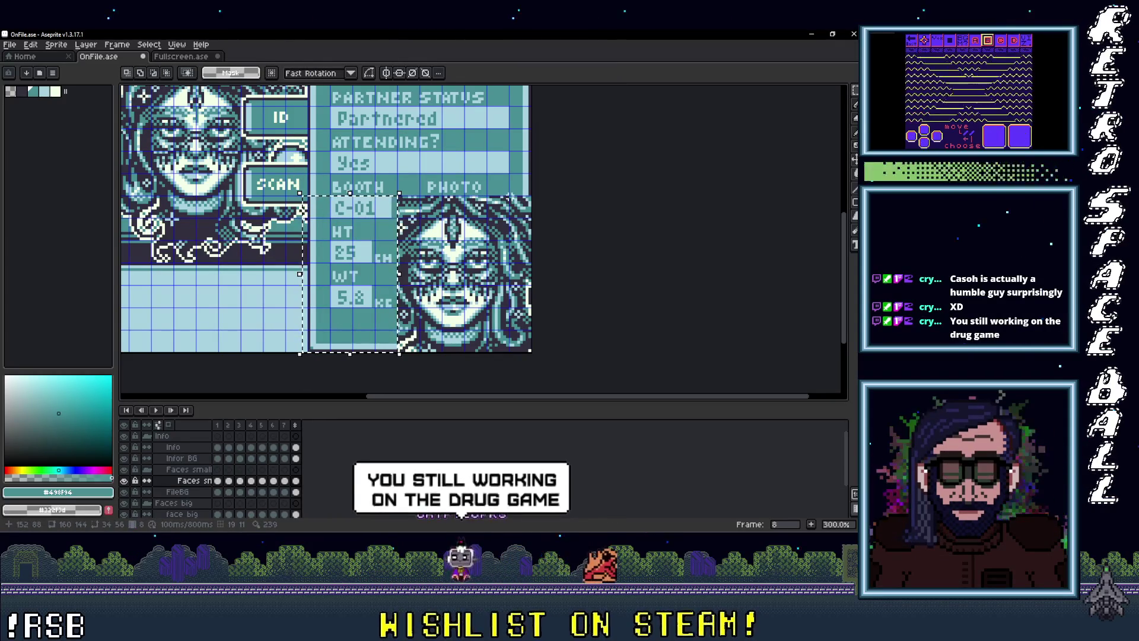
key(ctrl+d)
scroll(616, 390, down, 1)
drag(506, 184, 588, 365)
key(Delete)
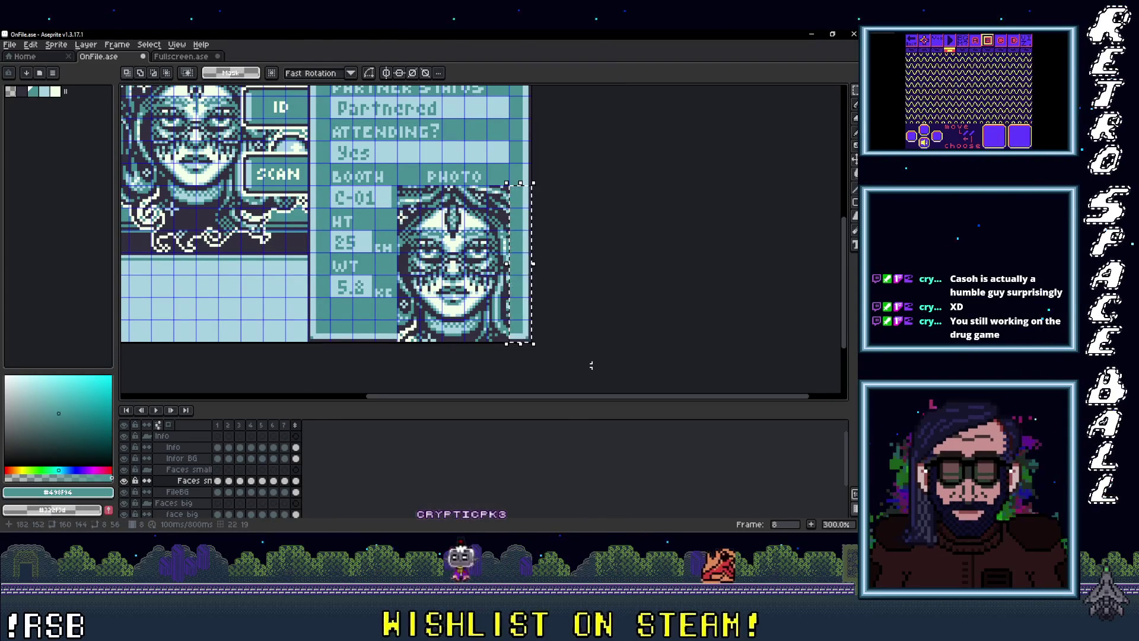
drag(375, 320, 636, 362)
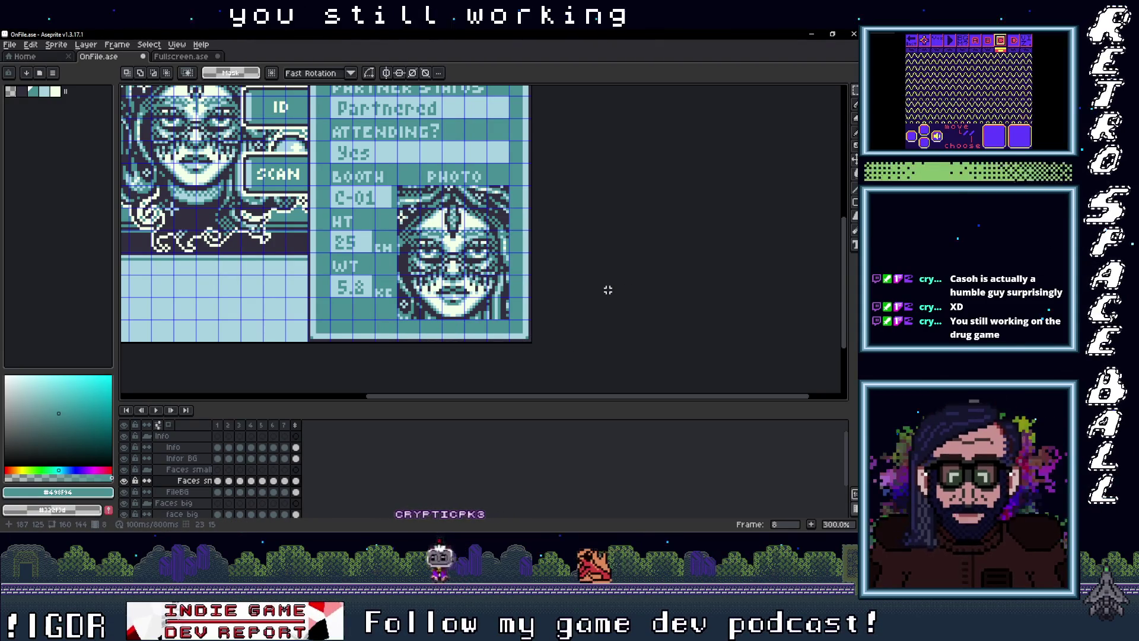
Draw a straight #a8d3e1 line along the photo portrait's bottom edge
scroll(337, 283, up, 1)
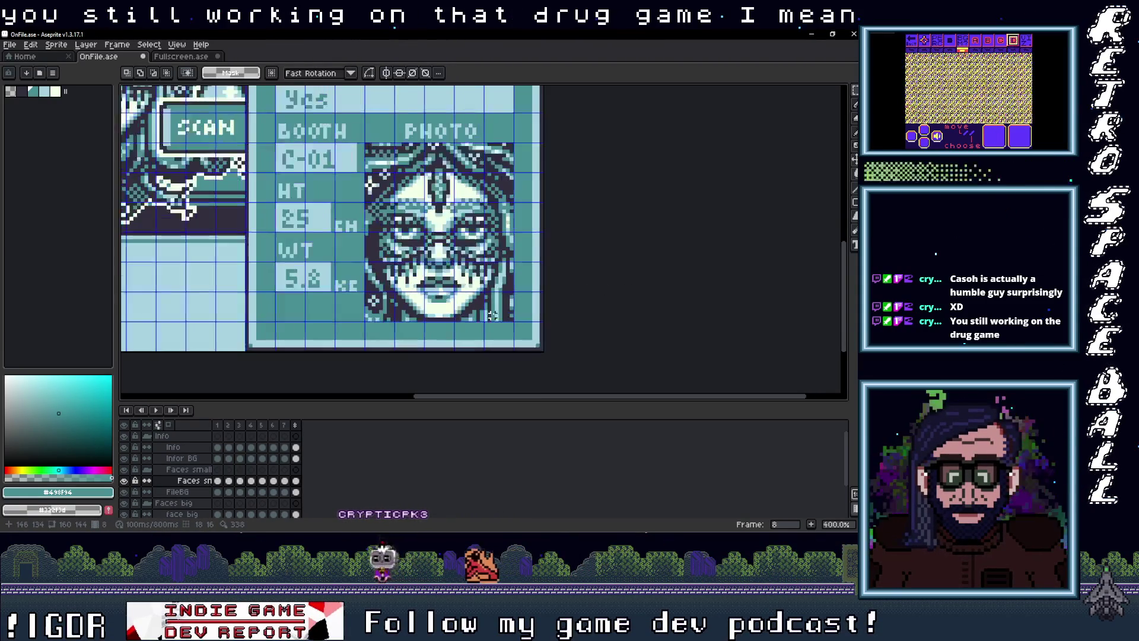
key(i)
click(336, 283)
key(b)
scroll(497, 144, up, 2)
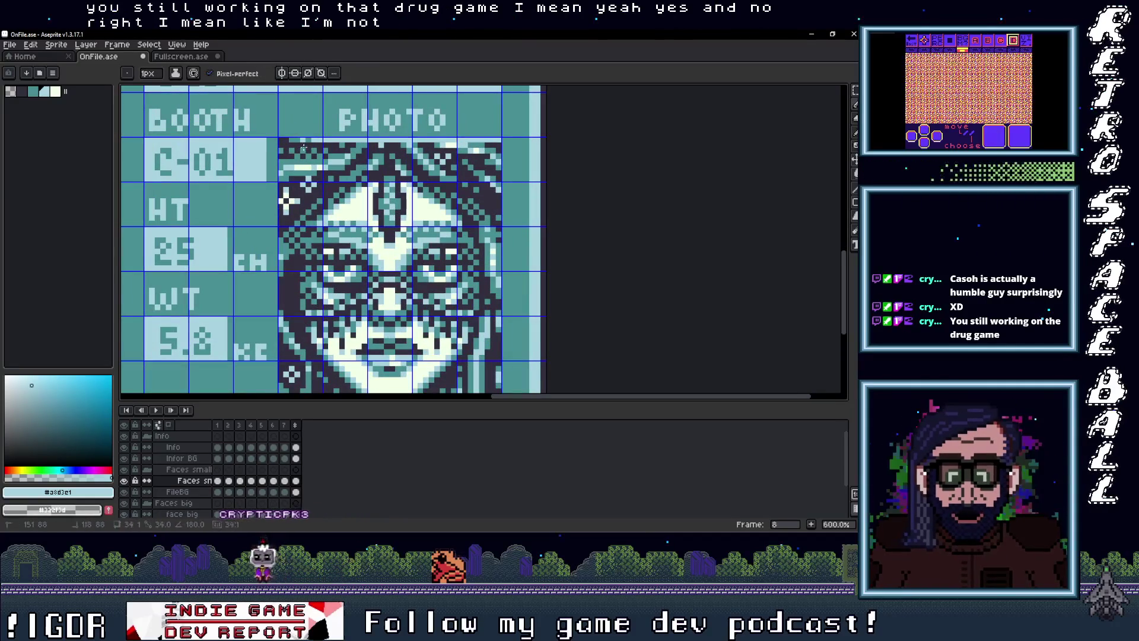
scroll(290, 276, down, 3)
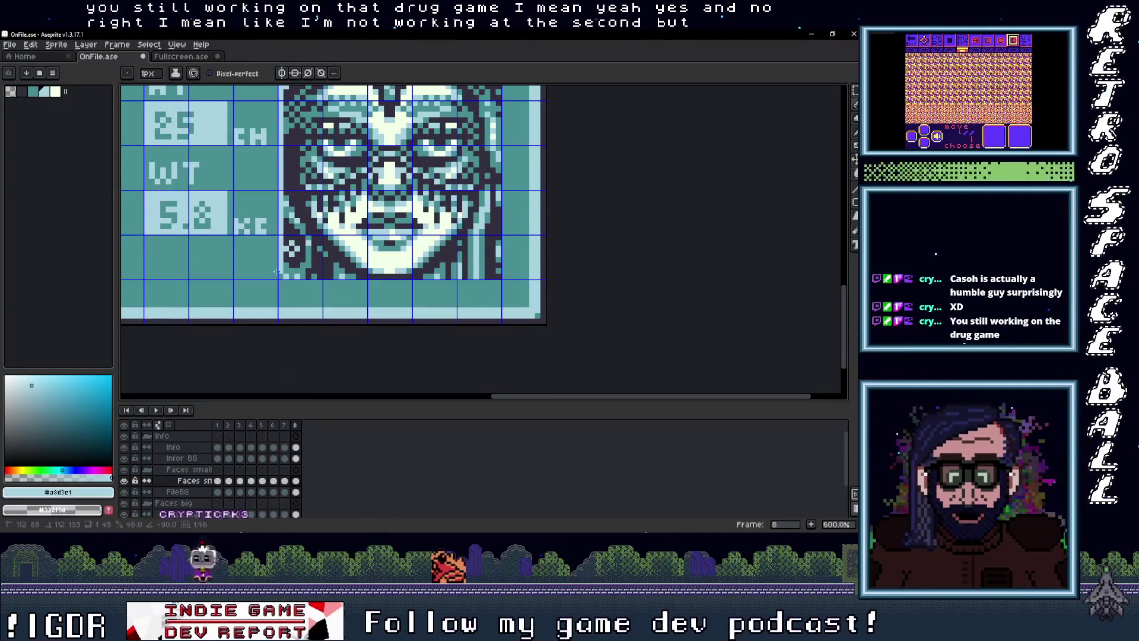
shift+click(279, 277)
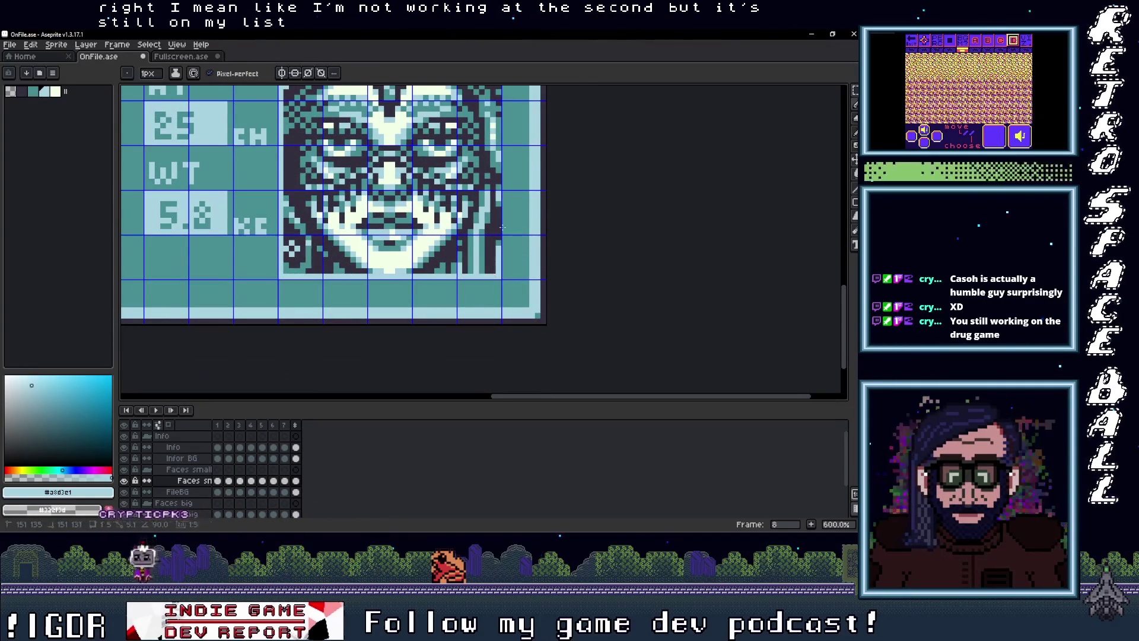
shift+click(497, 267)
scroll(497, 268, up, 4)
scroll(487, 190, down, 4)
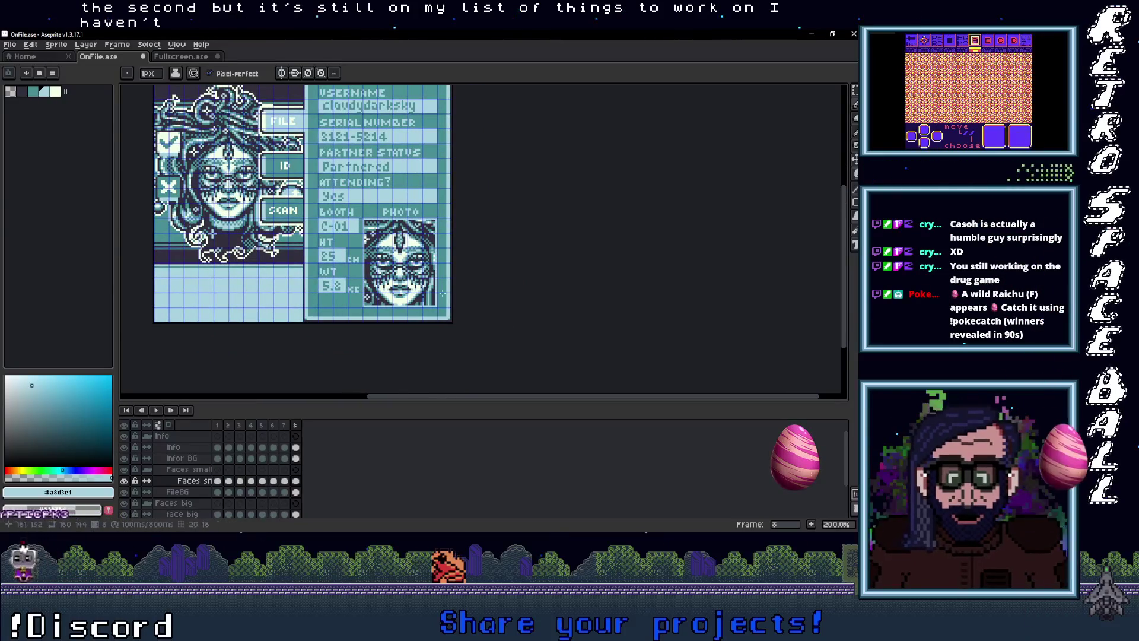
scroll(439, 294, up, 3)
scroll(434, 296, down, 3)
scroll(431, 298, up, 2)
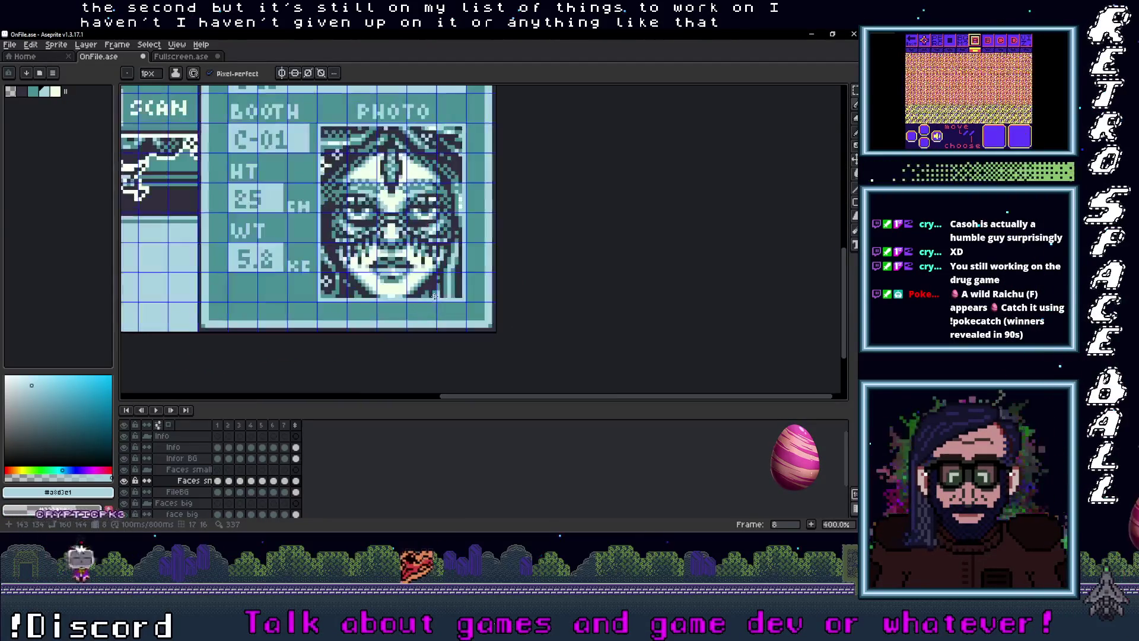
scroll(424, 300, down, 1)
scroll(423, 300, up, 2)
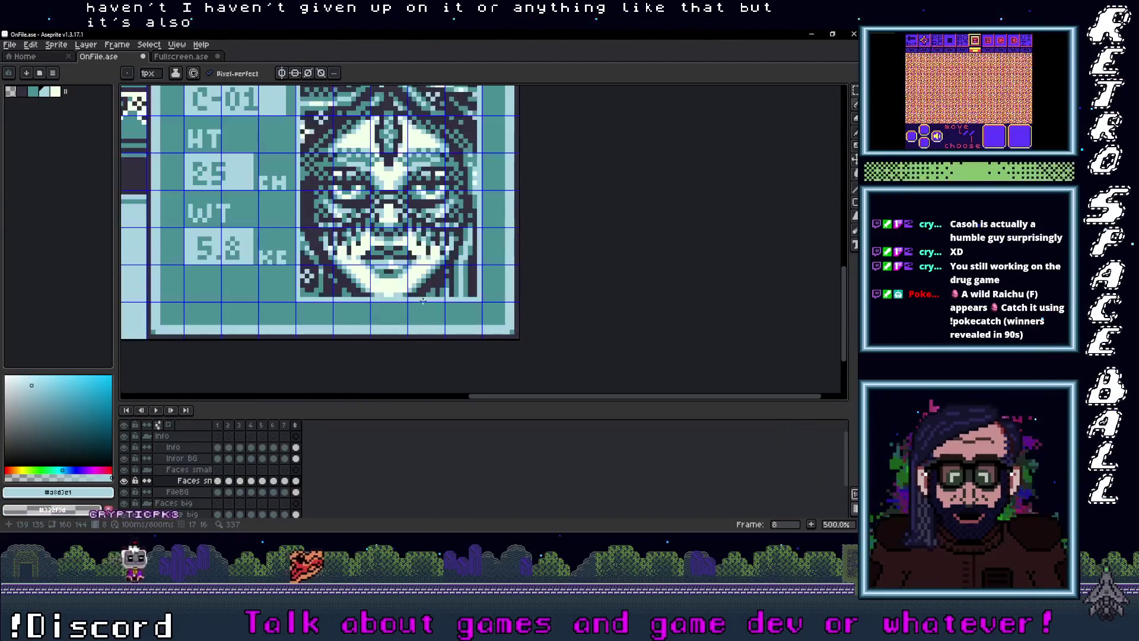
Bucket-fill the photo's pale and dark pixels with teal shades sampled from the card
click(423, 267)
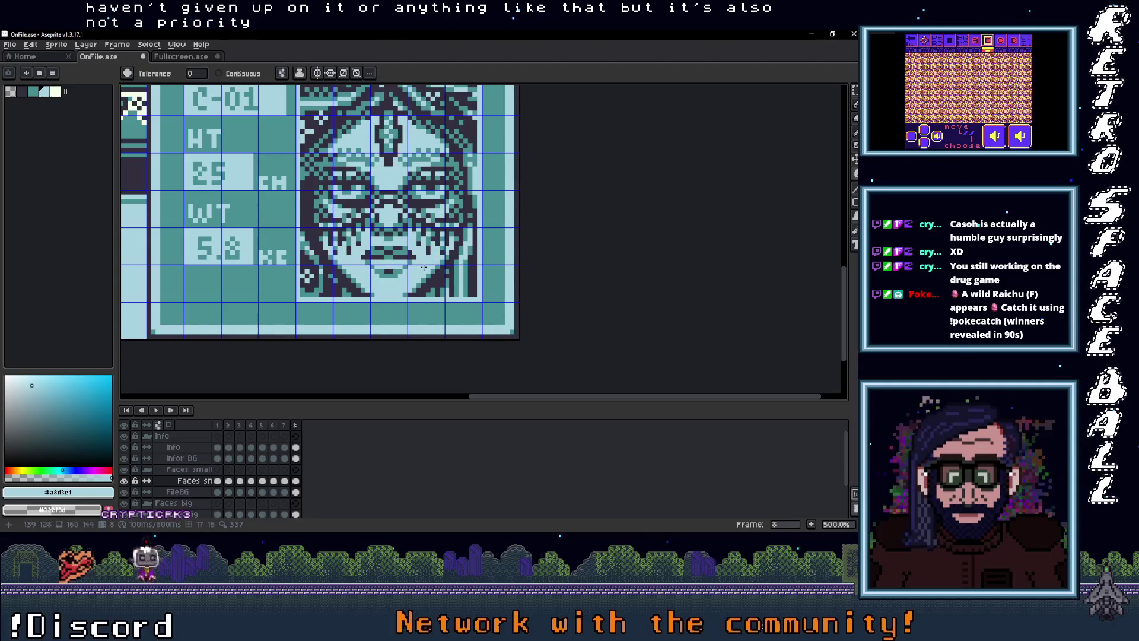
key(i)
click(414, 262)
click(410, 258)
scroll(499, 283, down, 4)
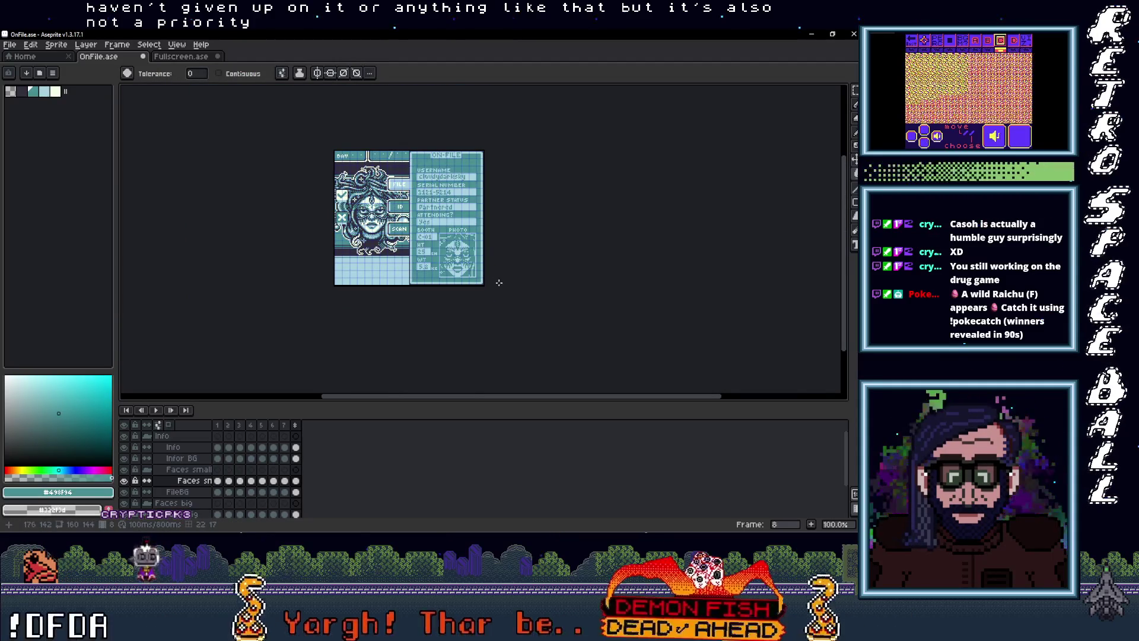
Flip between frames 9 and 8 of the Fullscreen sprite, then switch to GB Studio
scroll(499, 282, up, 1)
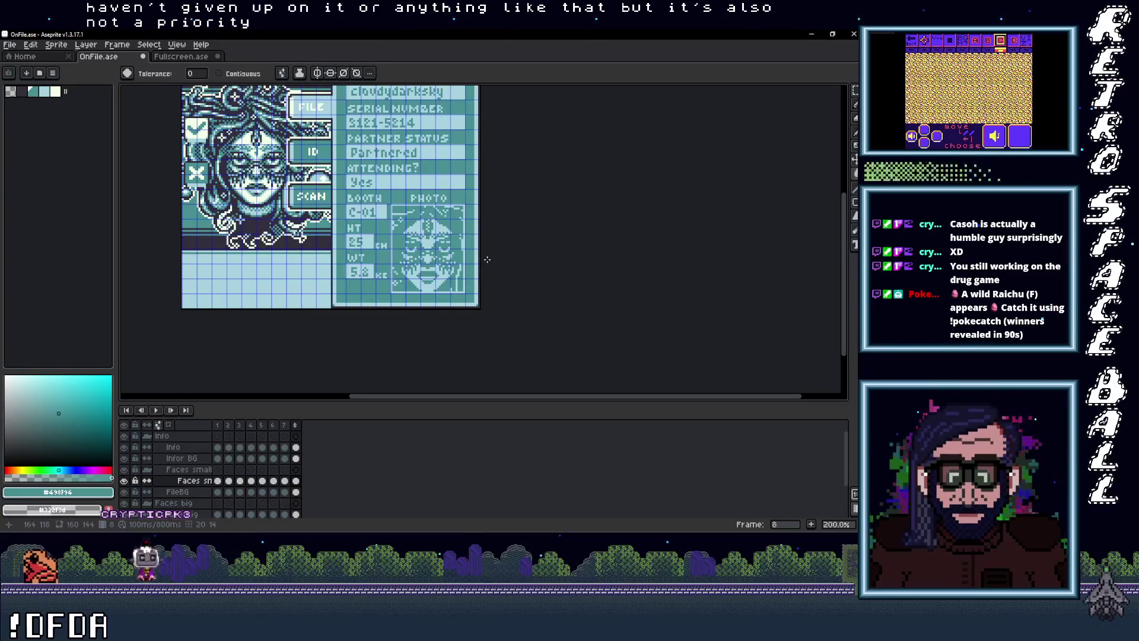
key(ctrl+Tab)
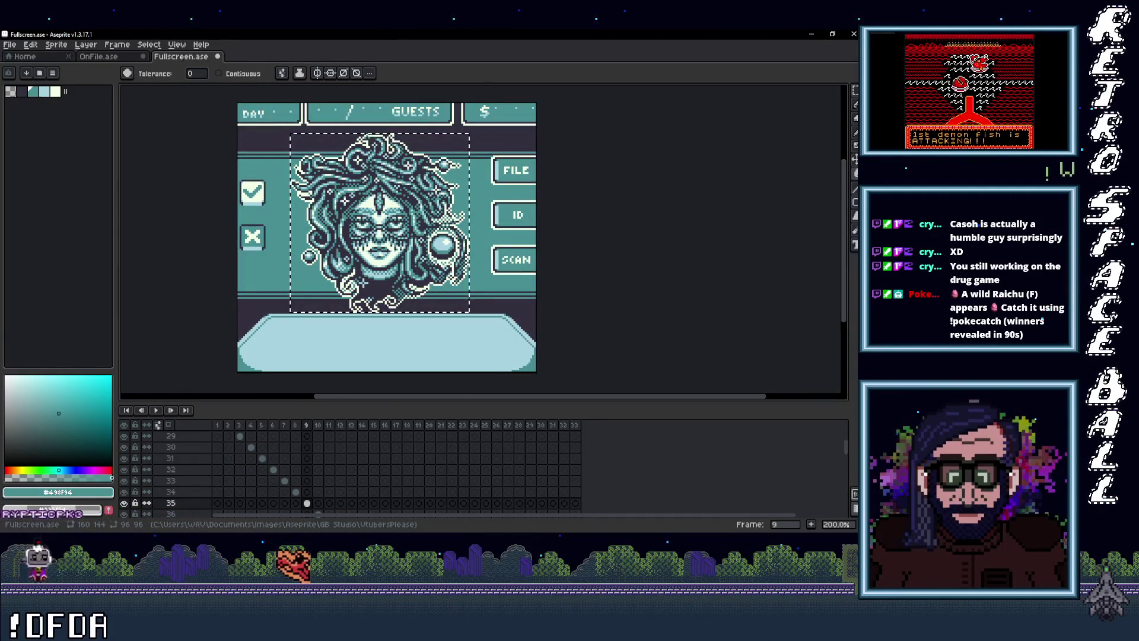
click(308, 425)
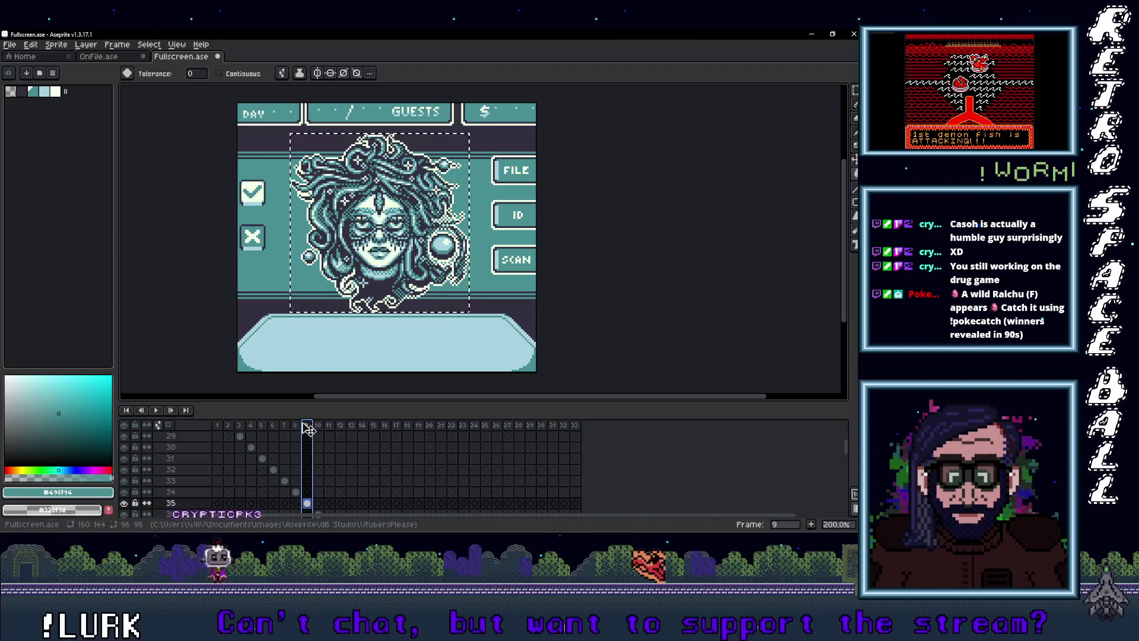
click(297, 426)
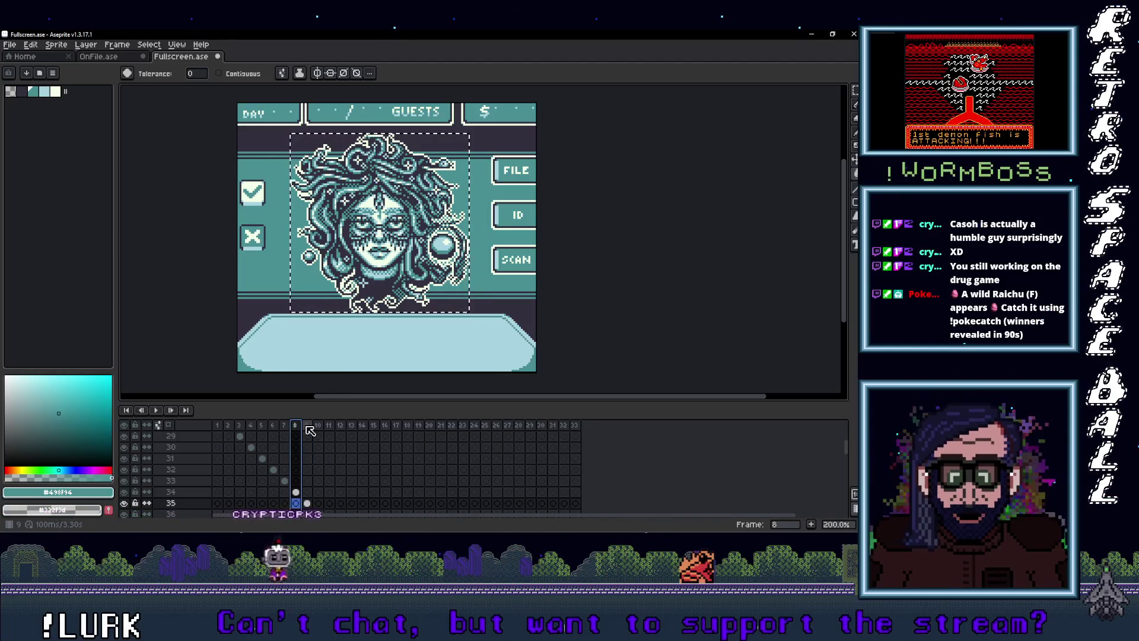
click(307, 427)
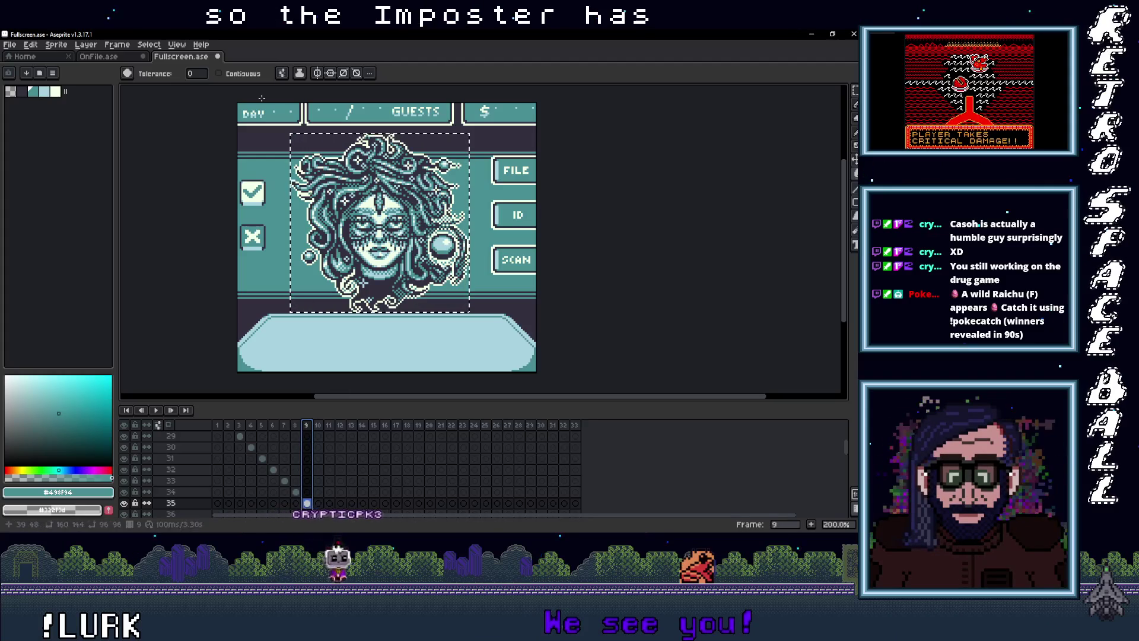
key(alt+Tab)
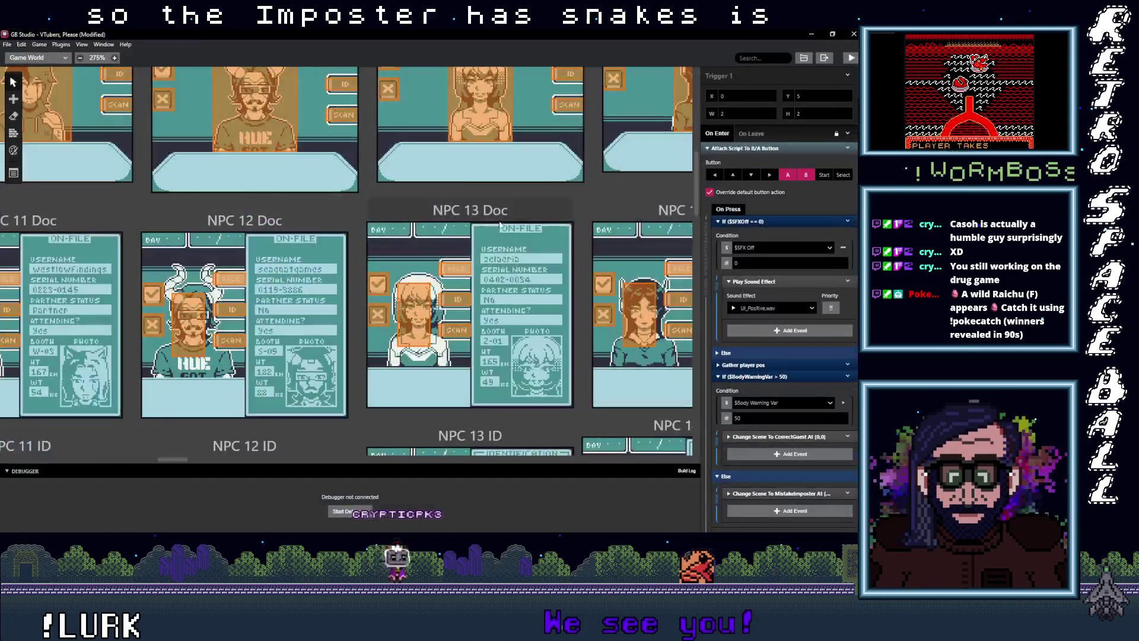
Scroll GB Studio's world view over to the NPC 31–33 scenes
scroll(508, 220, up, 5)
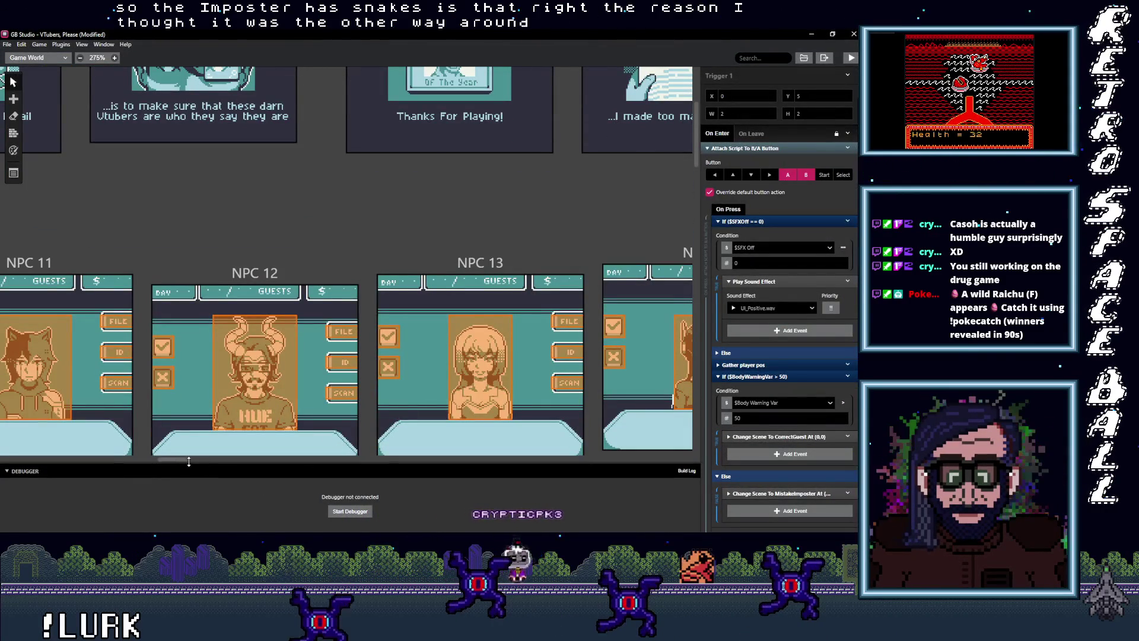
drag(176, 458, 393, 472)
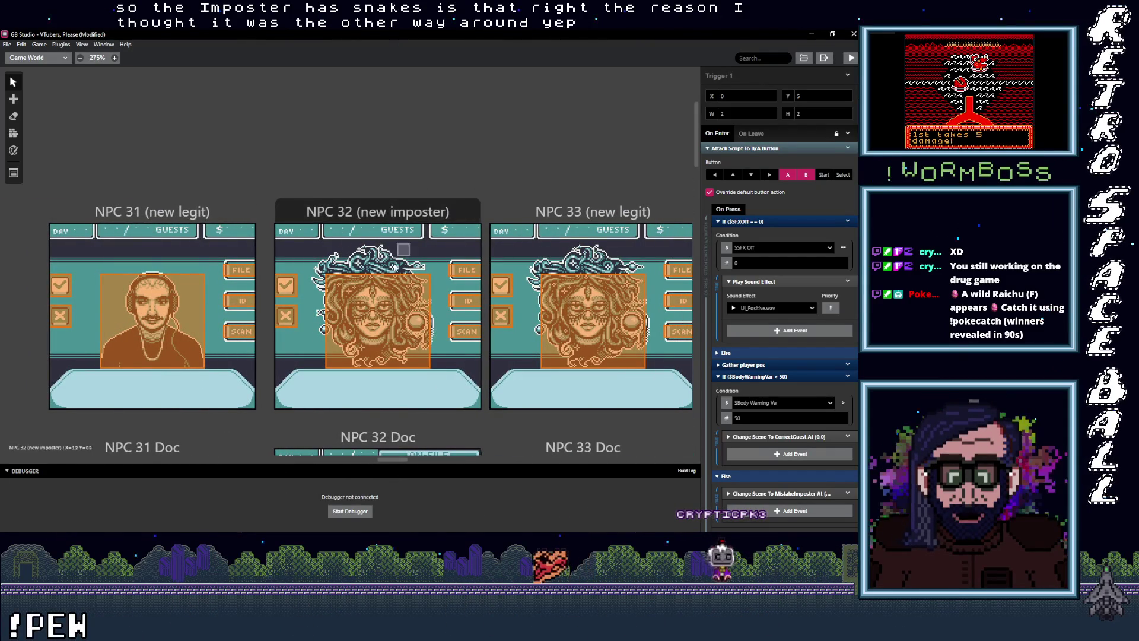
Add a ninth frame to the ON-FILE card and delete its big face cel
click(811, 34)
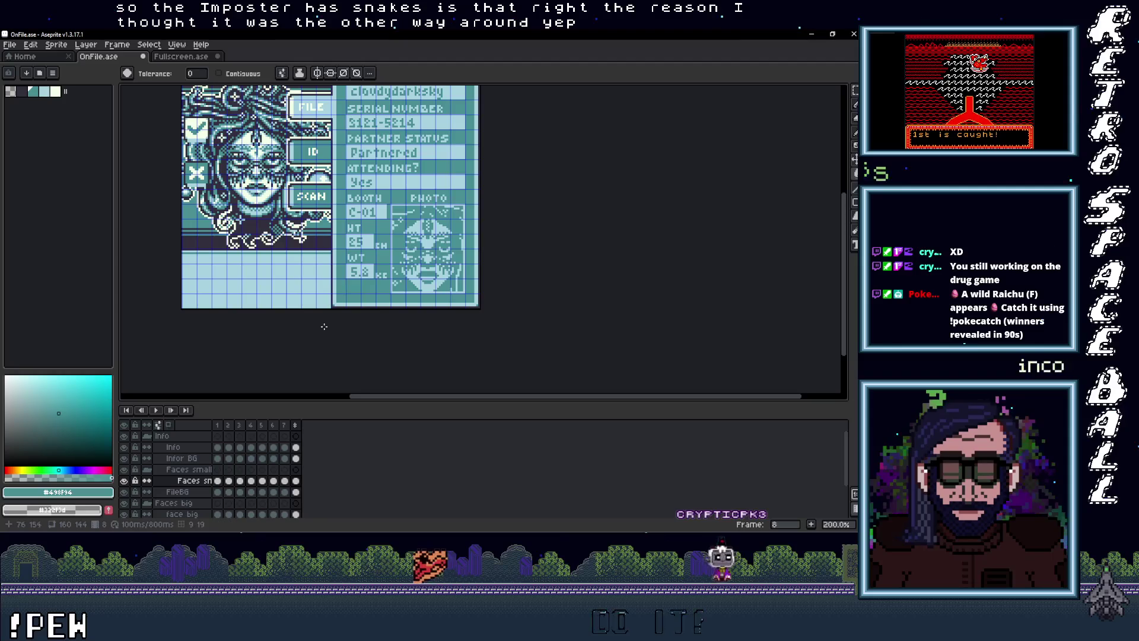
mouse_move(262, 273)
mouse_down()
mouse_move(267, 344)
mouse_move(271, 297)
mouse_up()
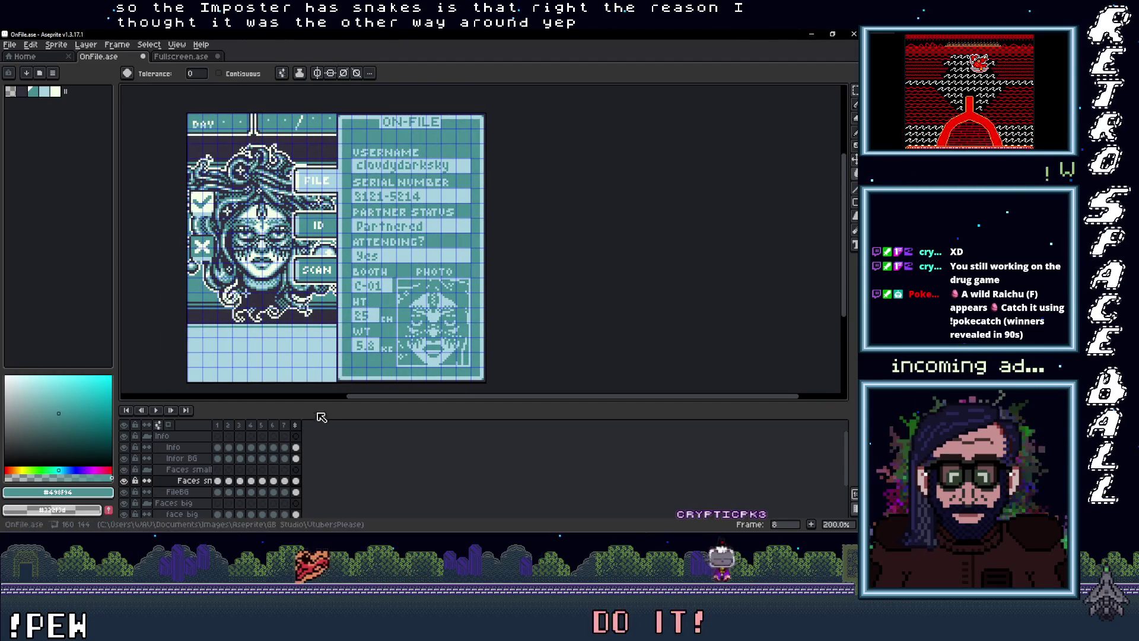
right_click(296, 425)
click(325, 446)
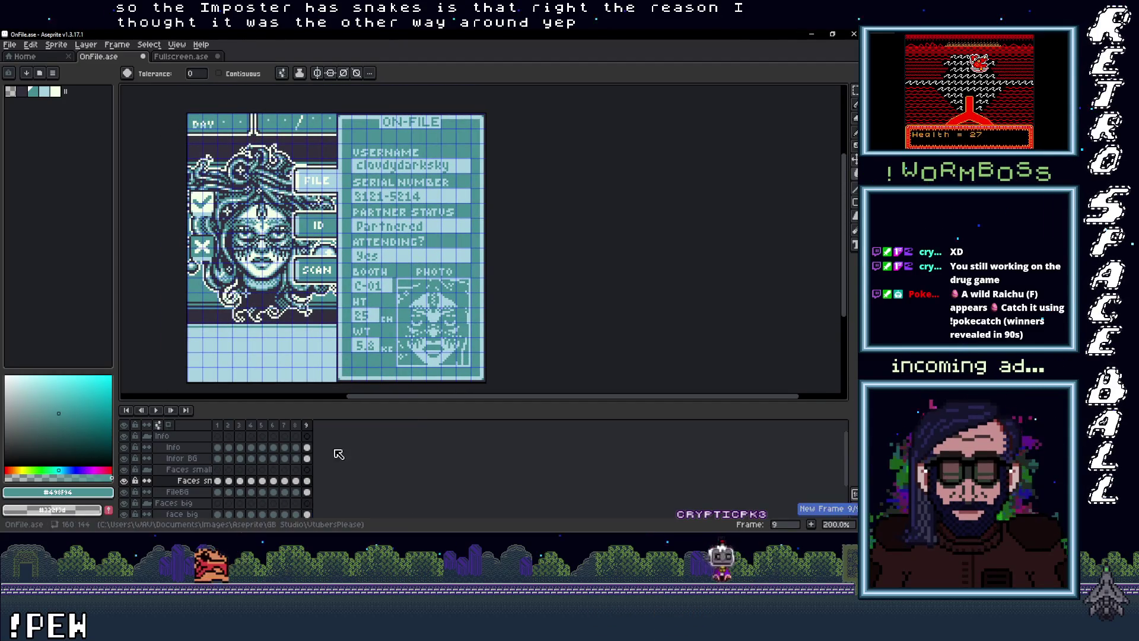
click(307, 492)
key(Delete)
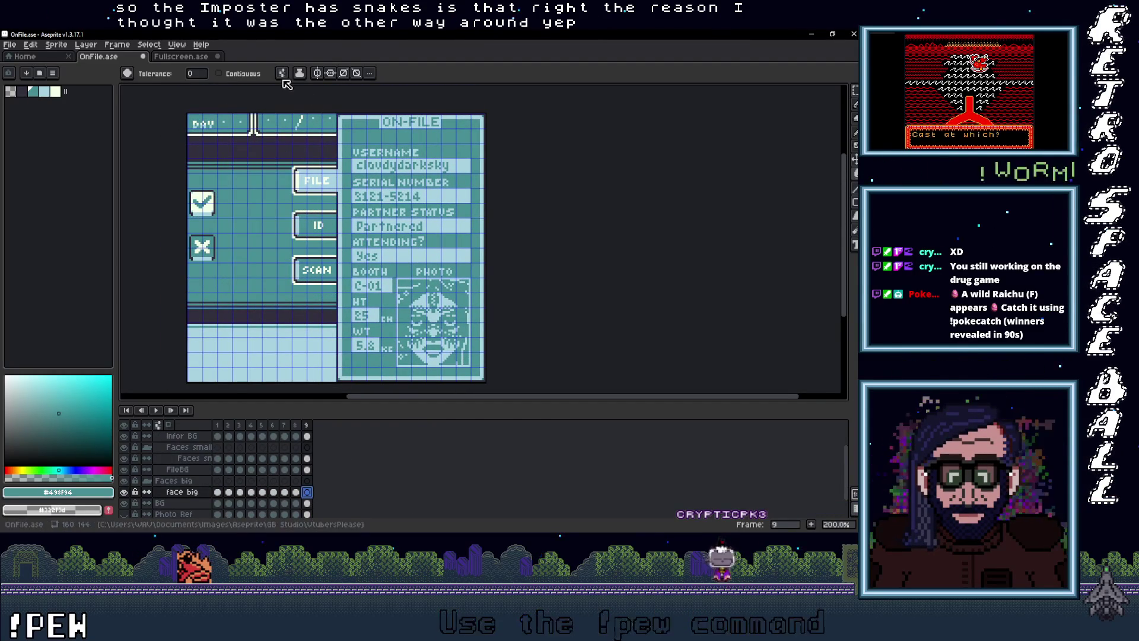
Select the Medusa portrait in Fullscreen.ase and return to the ON-FILE card
key(ctrl+Tab)
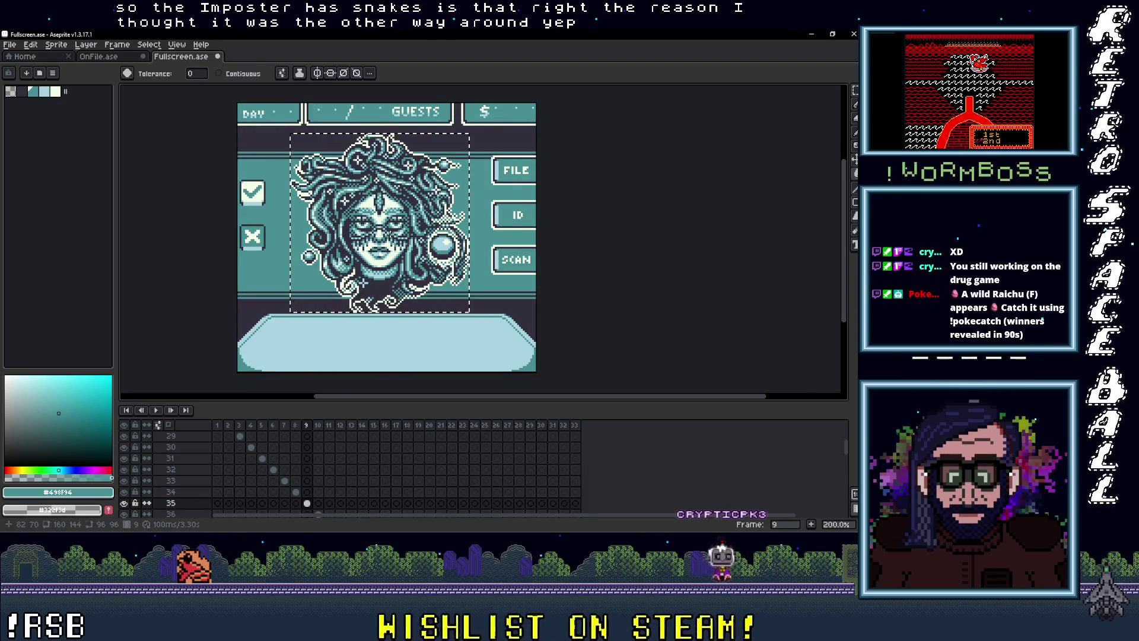
click(394, 239)
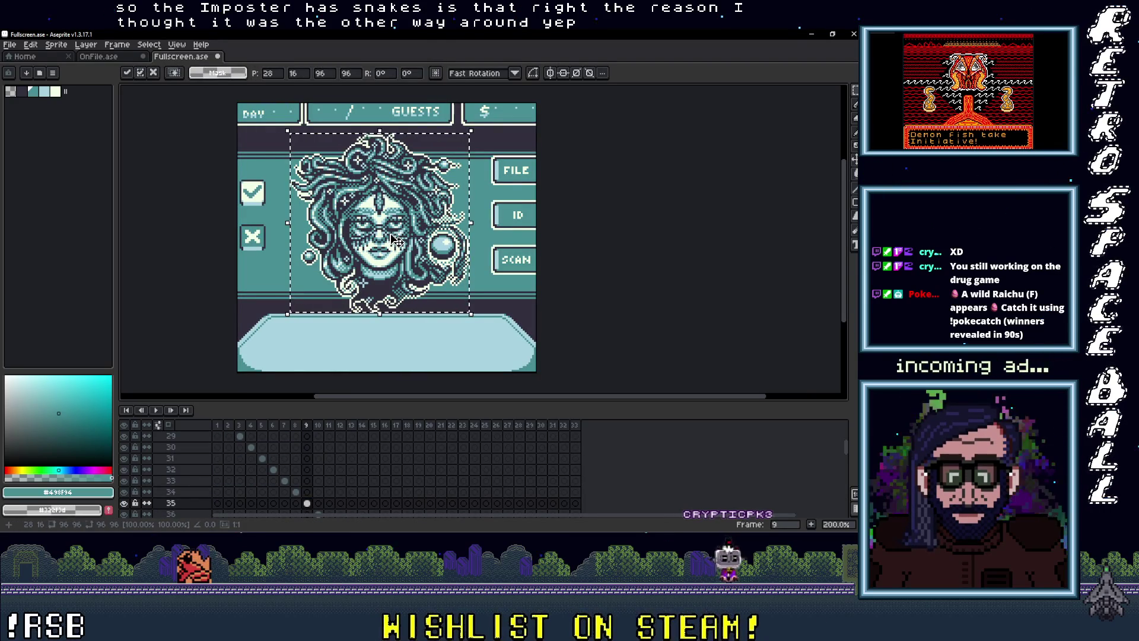
click(101, 60)
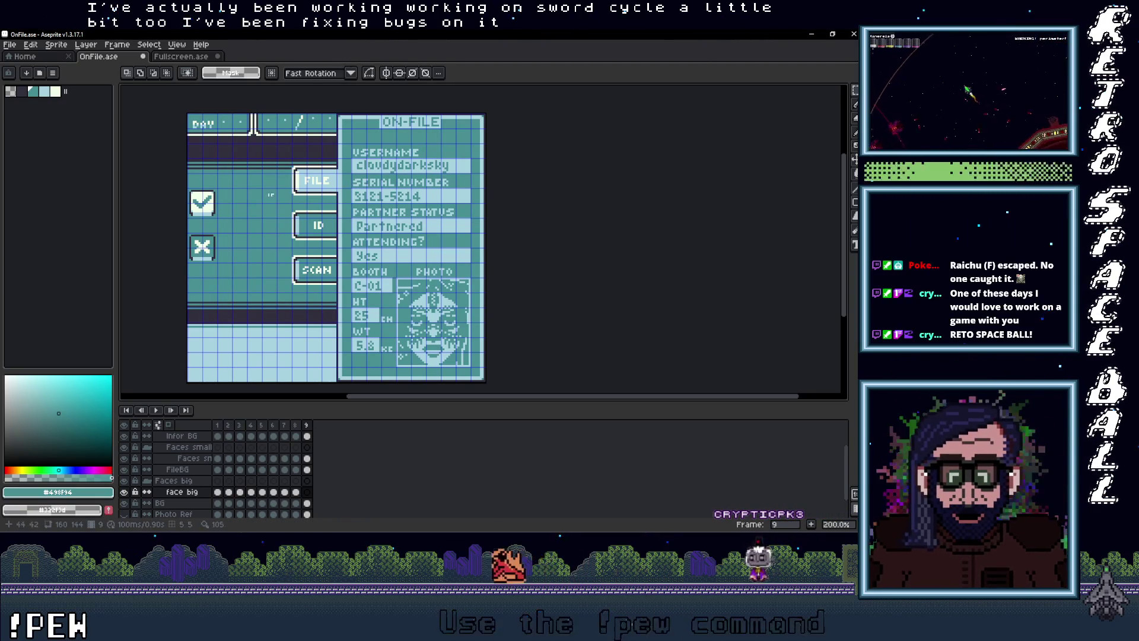
Paste the Medusa portrait into frame 9 of the ON-FILE card
key(ctrl+v)
Drag the pasted Medusa portrait down-left onto the left face area and commit it
drag(261, 221, 213, 285)
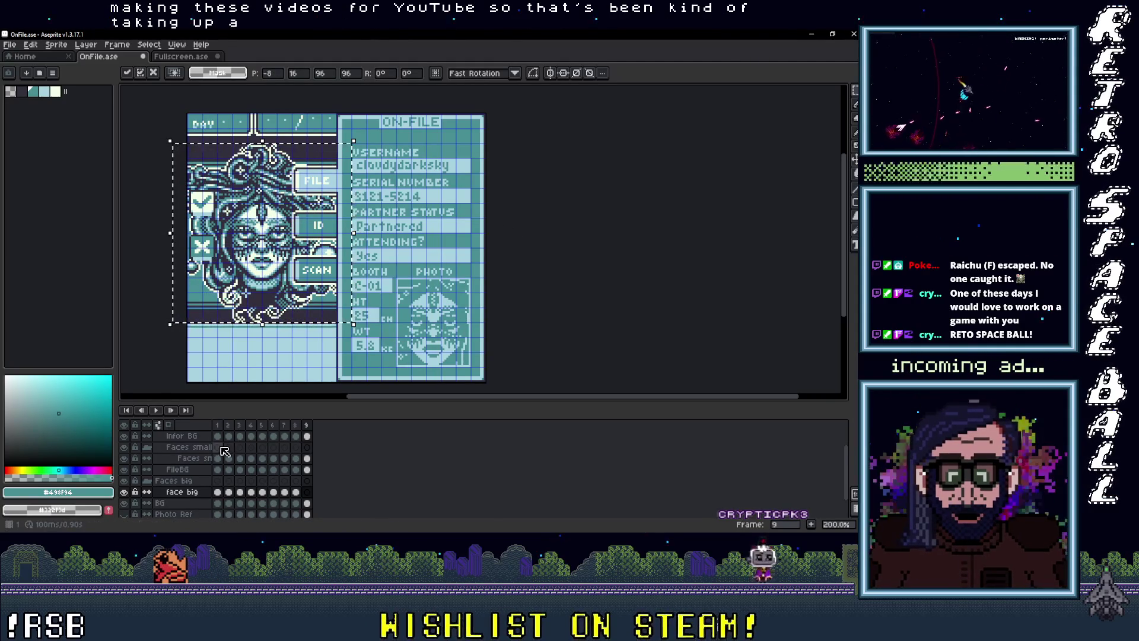
click(295, 433)
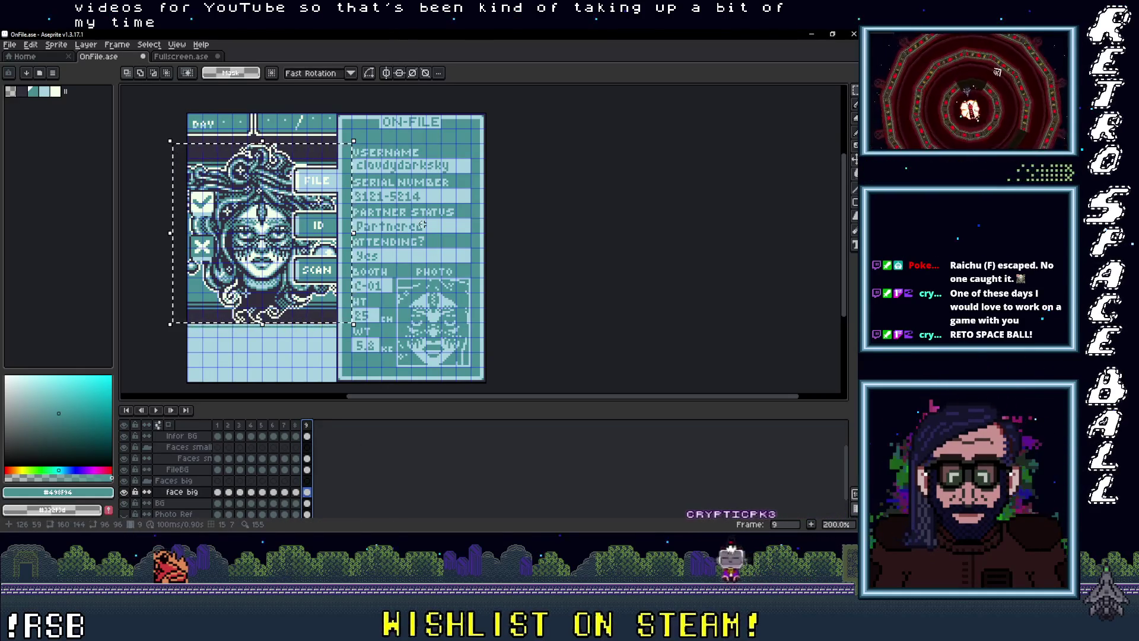
scroll(421, 226, down, 1)
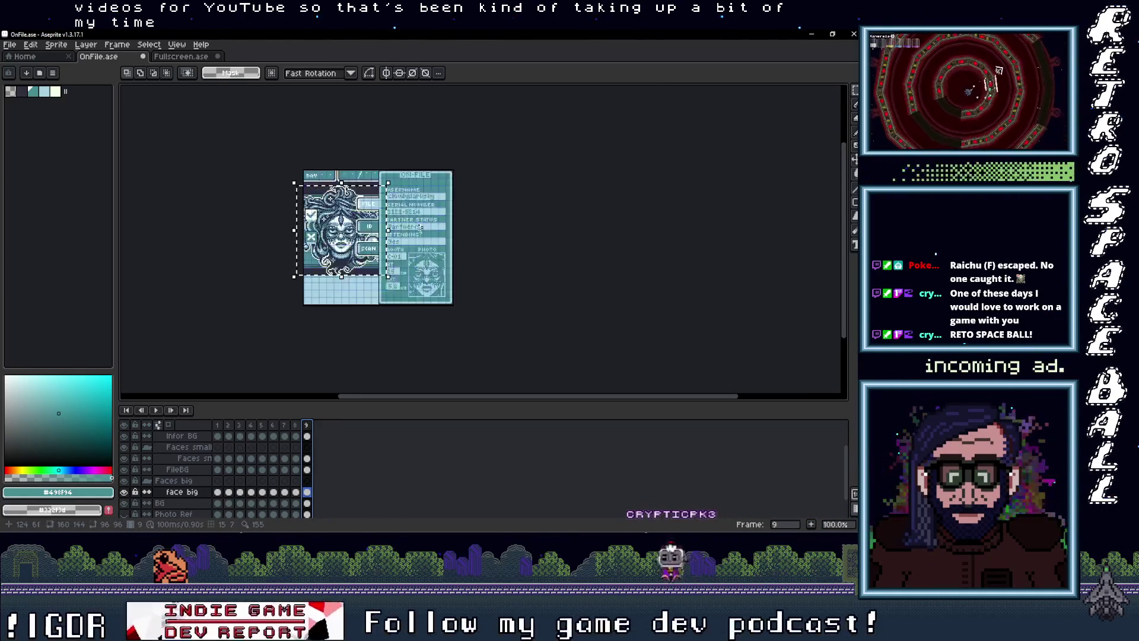
scroll(417, 230, up, 1)
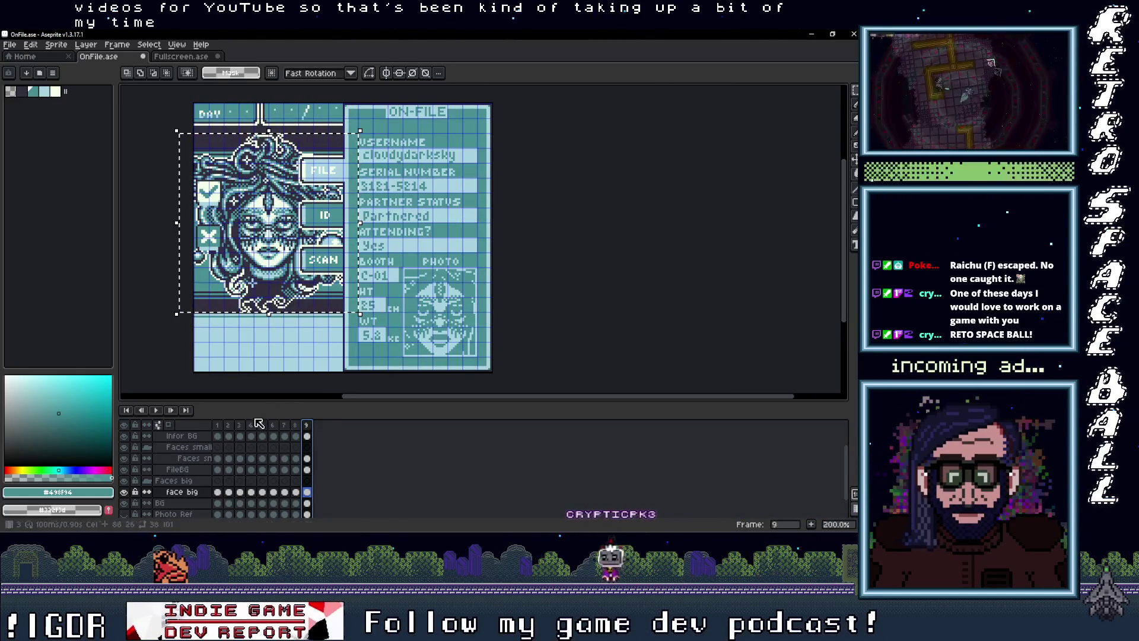
click(10, 44)
click(24, 98)
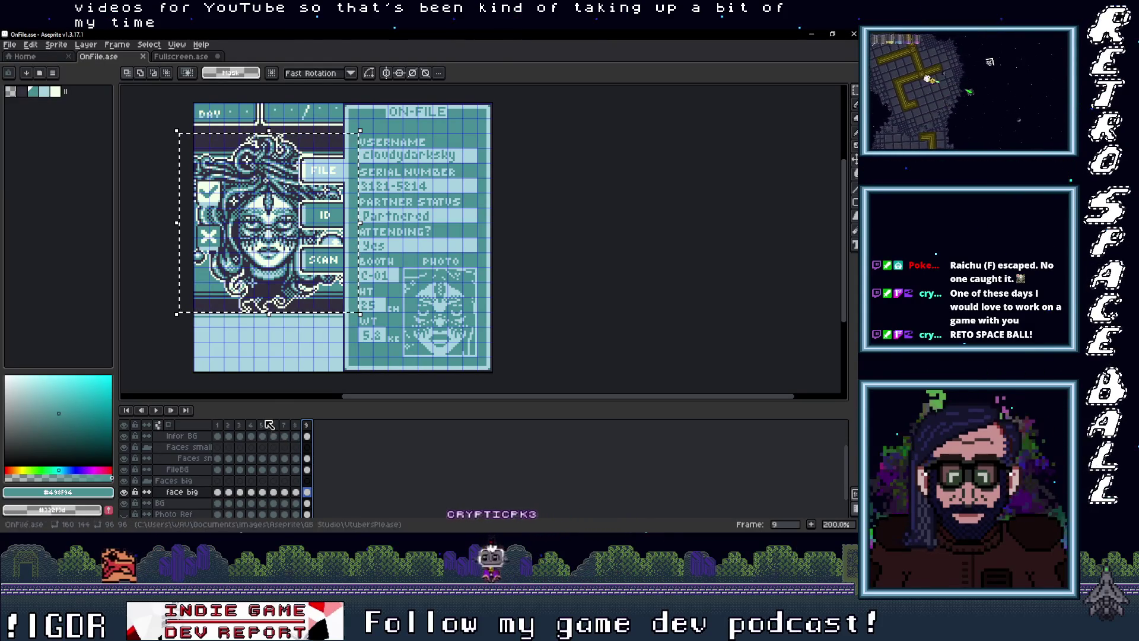
mouse_move(217, 424)
mouse_down()
mouse_move(306, 425)
mouse_move(211, 427)
mouse_up()
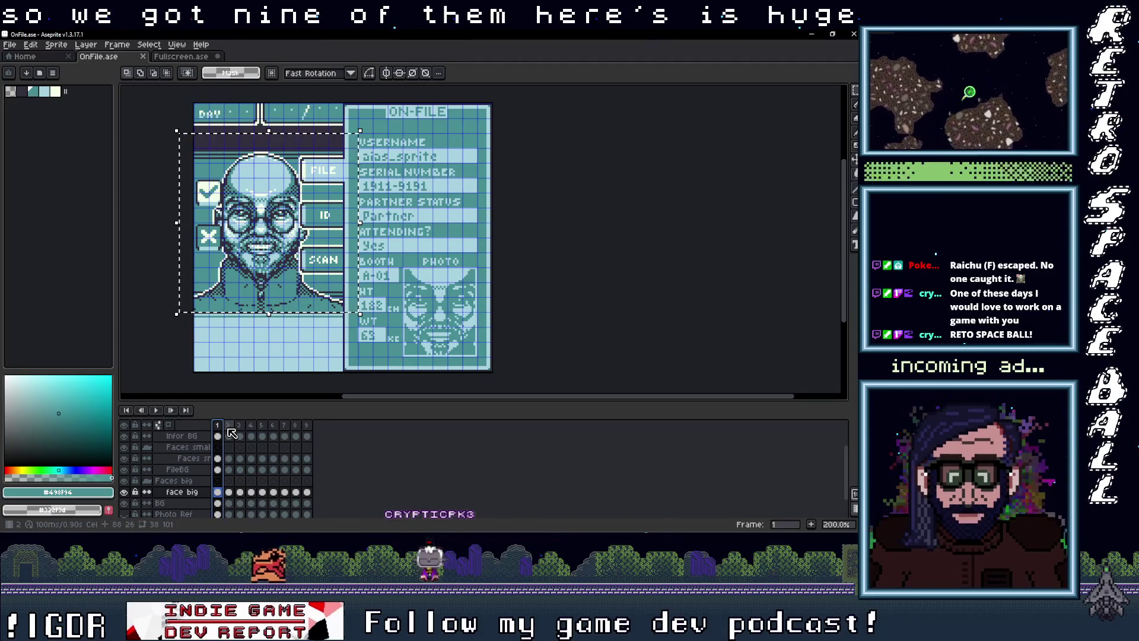
click(229, 432)
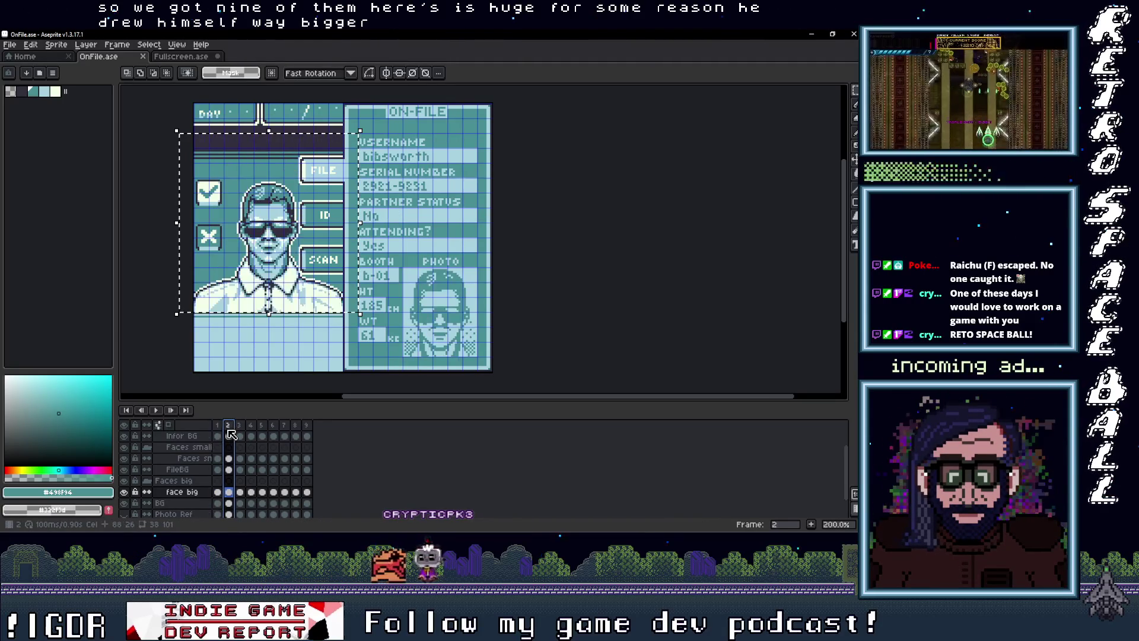
click(219, 431)
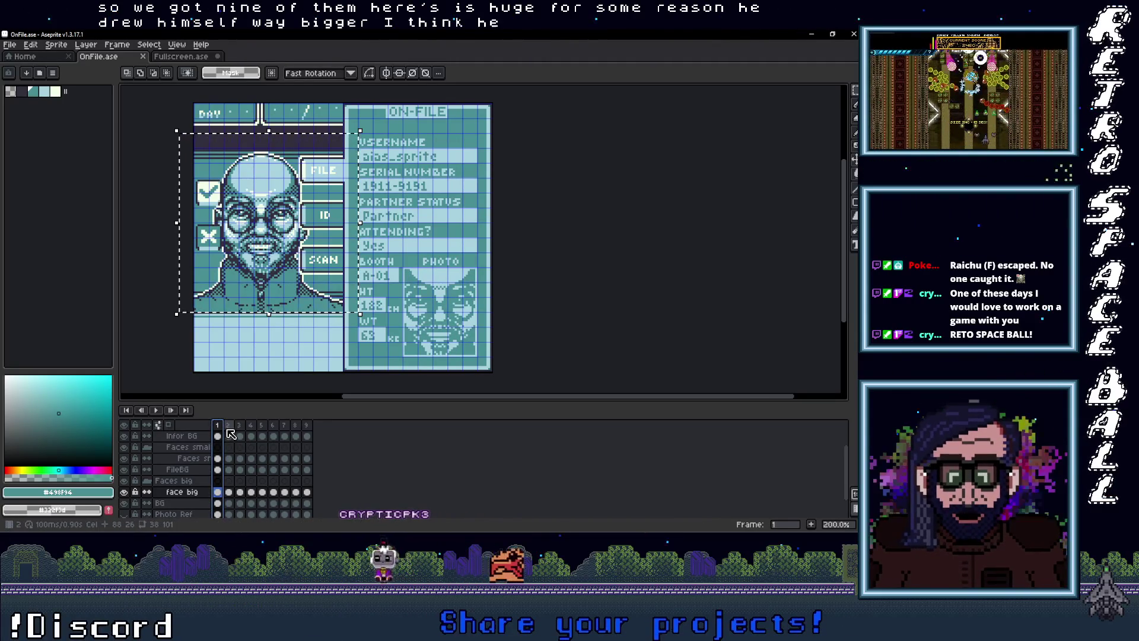
mouse_move(231, 433)
mouse_down()
mouse_move(301, 433)
mouse_move(219, 436)
mouse_move(316, 434)
mouse_move(204, 438)
mouse_up()
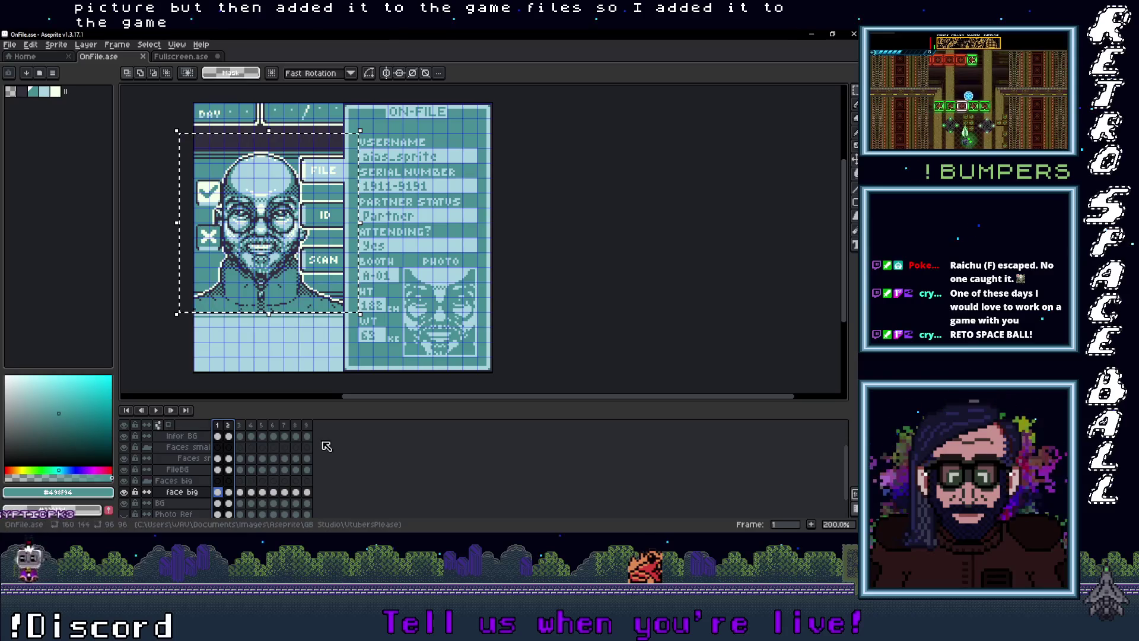
click(239, 425)
mouse_move(218, 425)
mouse_down()
mouse_move(307, 429)
mouse_move(248, 437)
mouse_up()
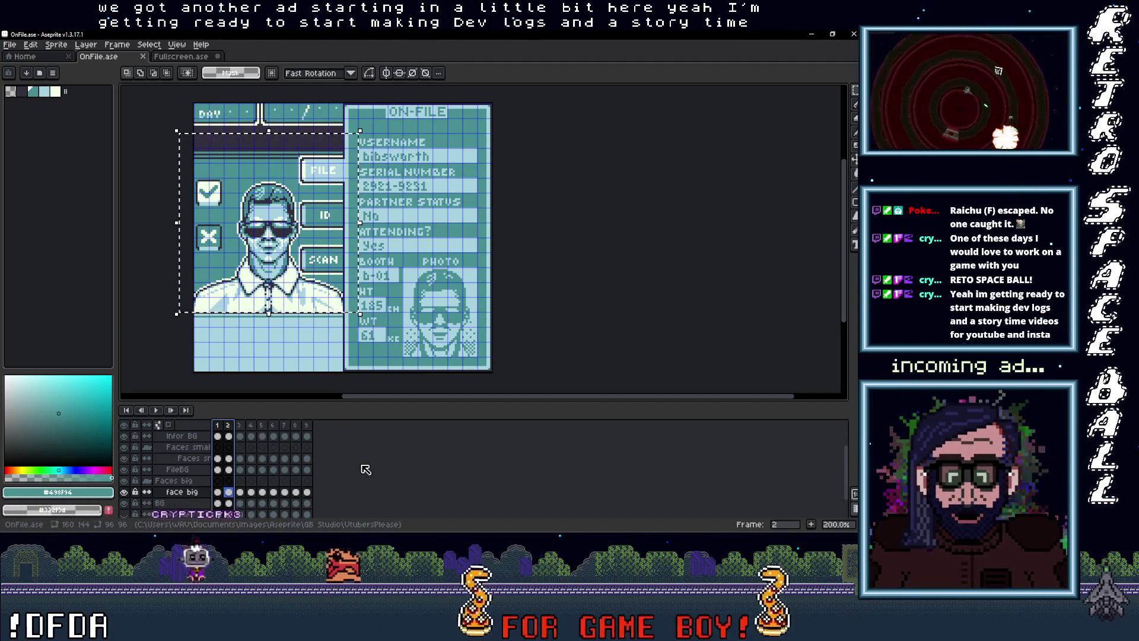
click(240, 426)
drag(242, 426, 221, 431)
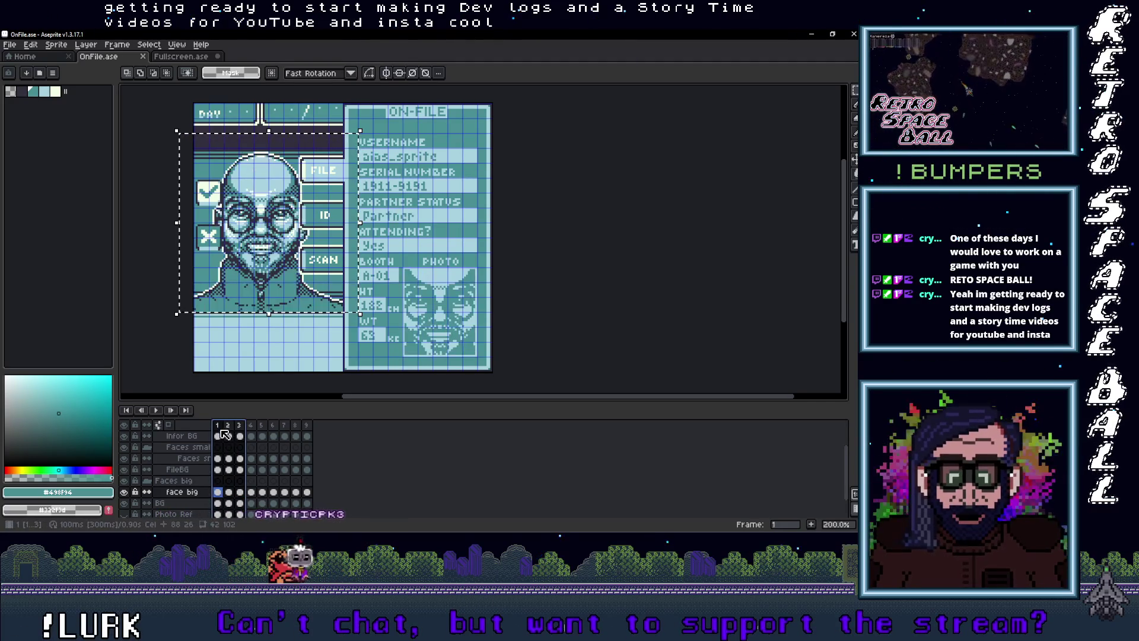
click(259, 434)
key(Home)
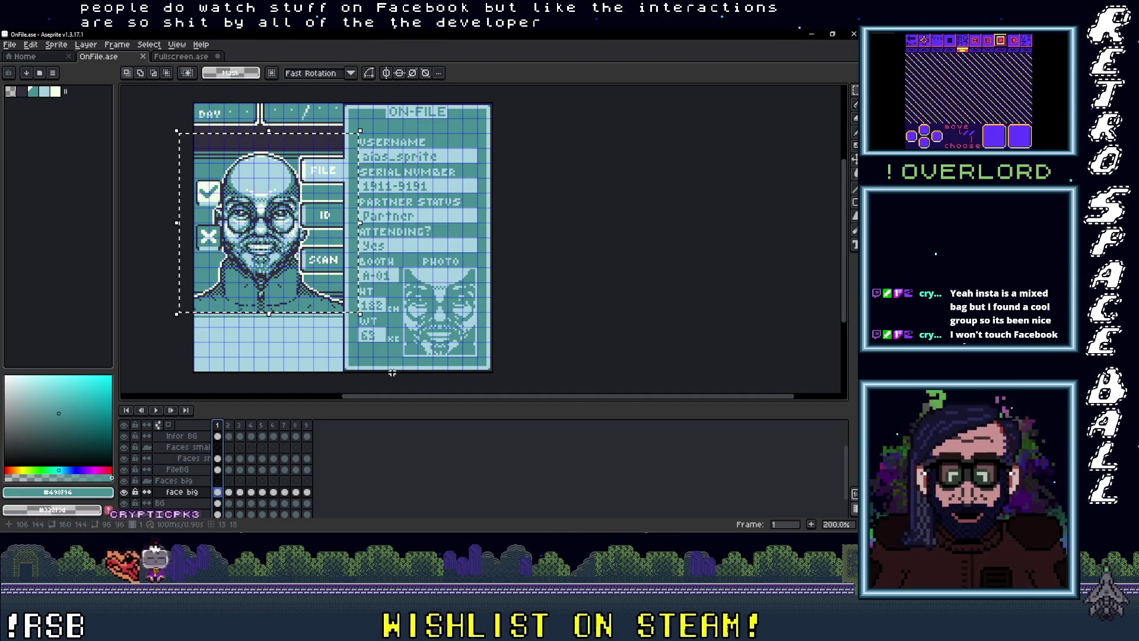
Add a tenth frame after the Medusa card in frame 9
click(306, 426)
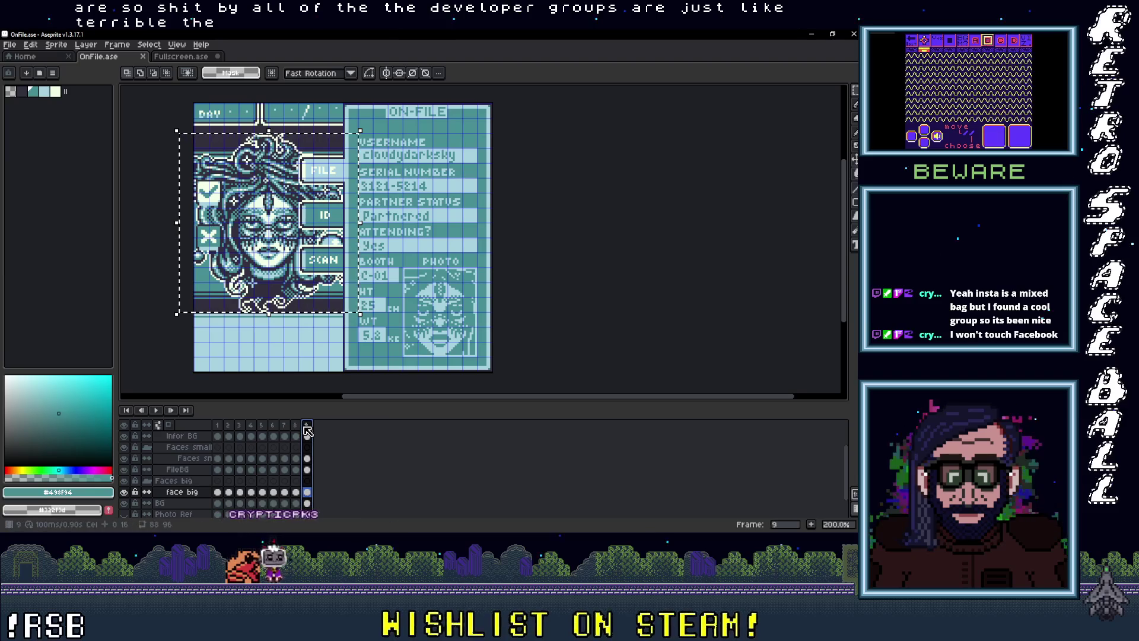
right_click(307, 427)
click(332, 449)
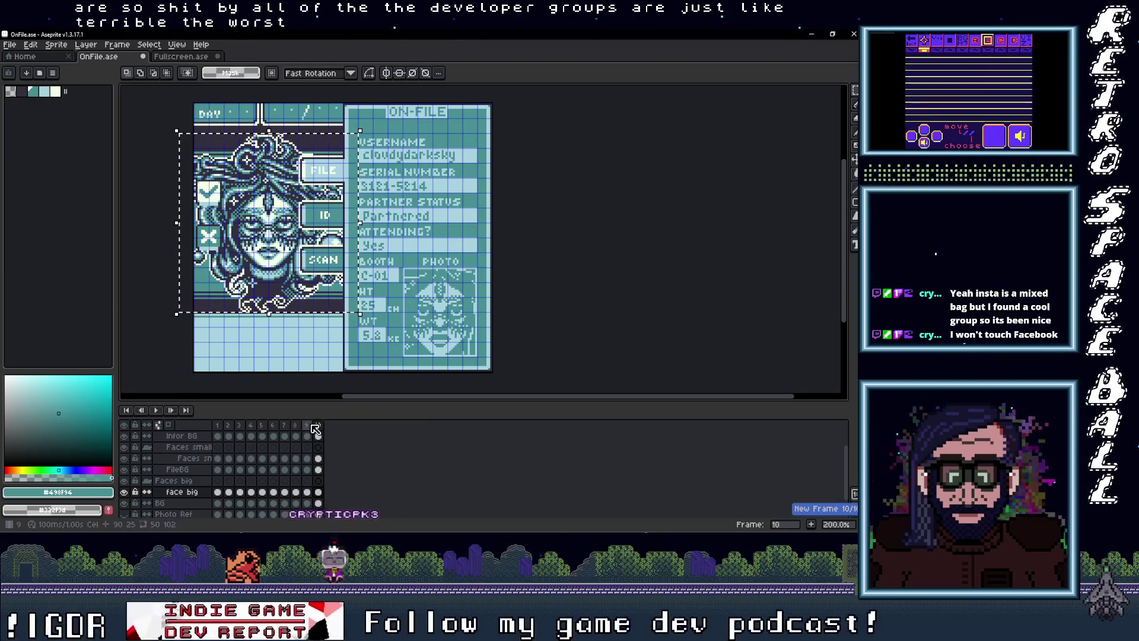
key(Left)
scroll(320, 459, up, 2)
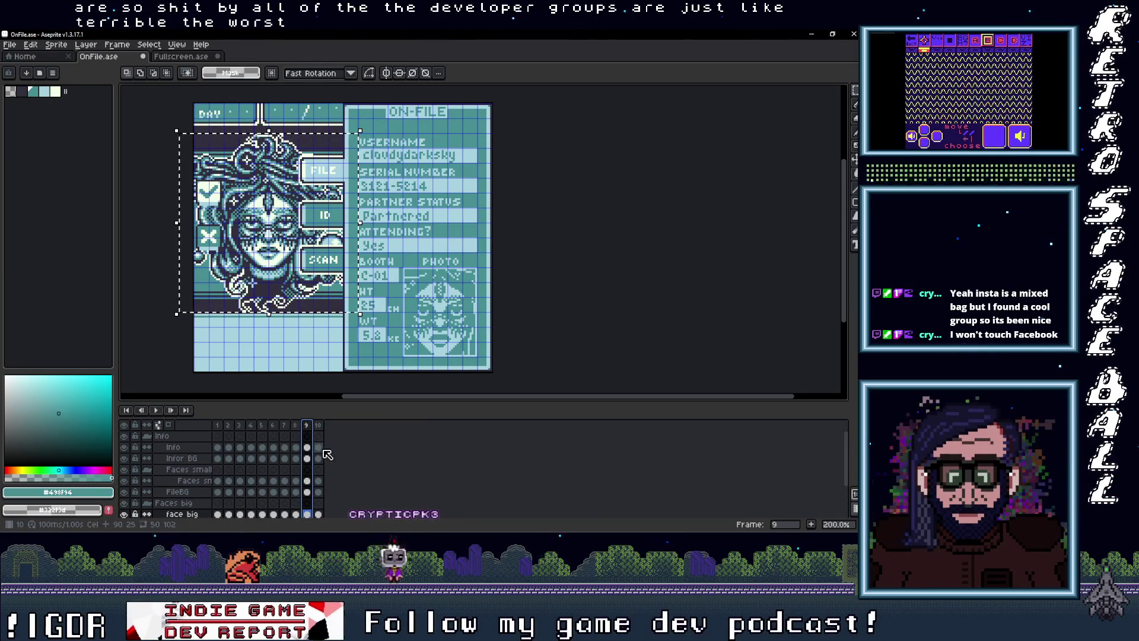
Delete frame 10's Info text, small photo face and large face cels
click(318, 448)
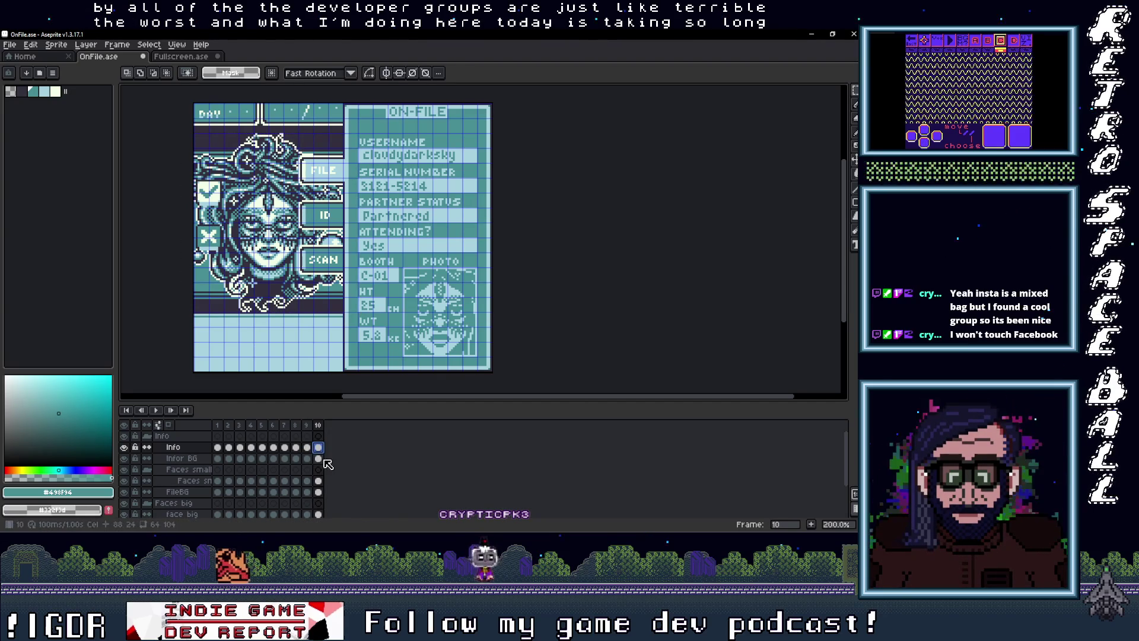
key(Delete)
scroll(317, 469, down, 1)
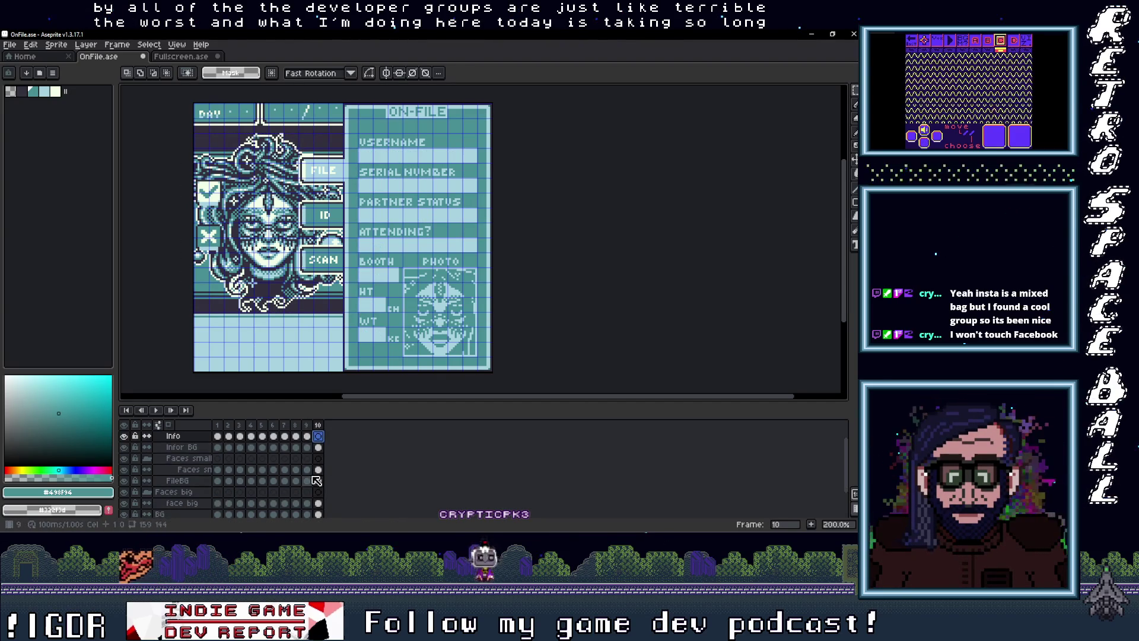
click(318, 471)
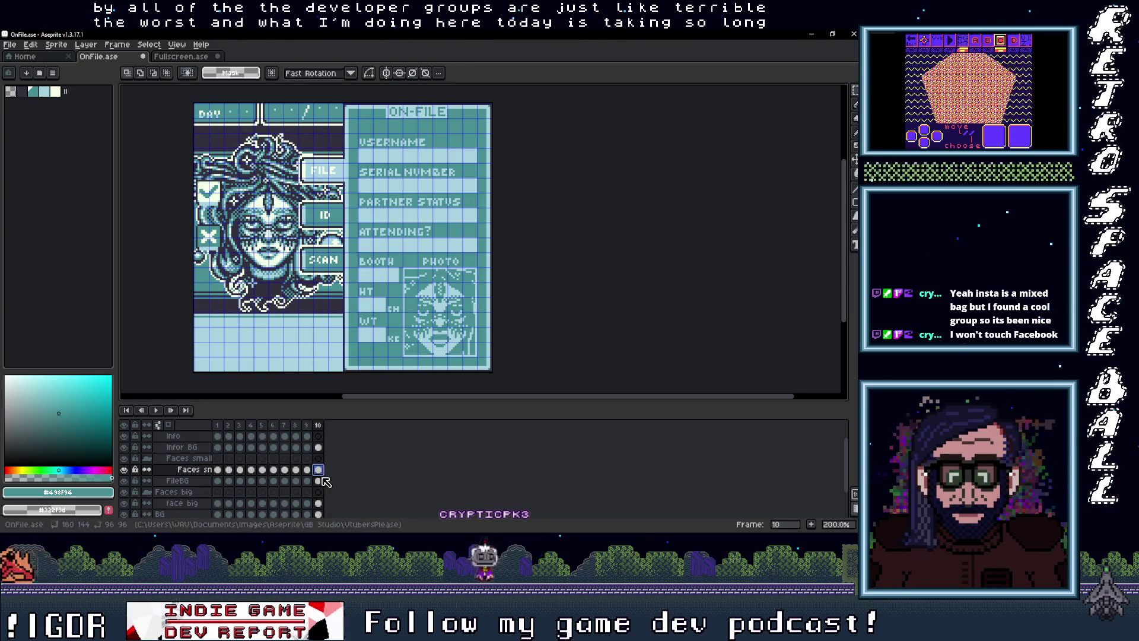
key(Delete)
scroll(321, 490, down, 2)
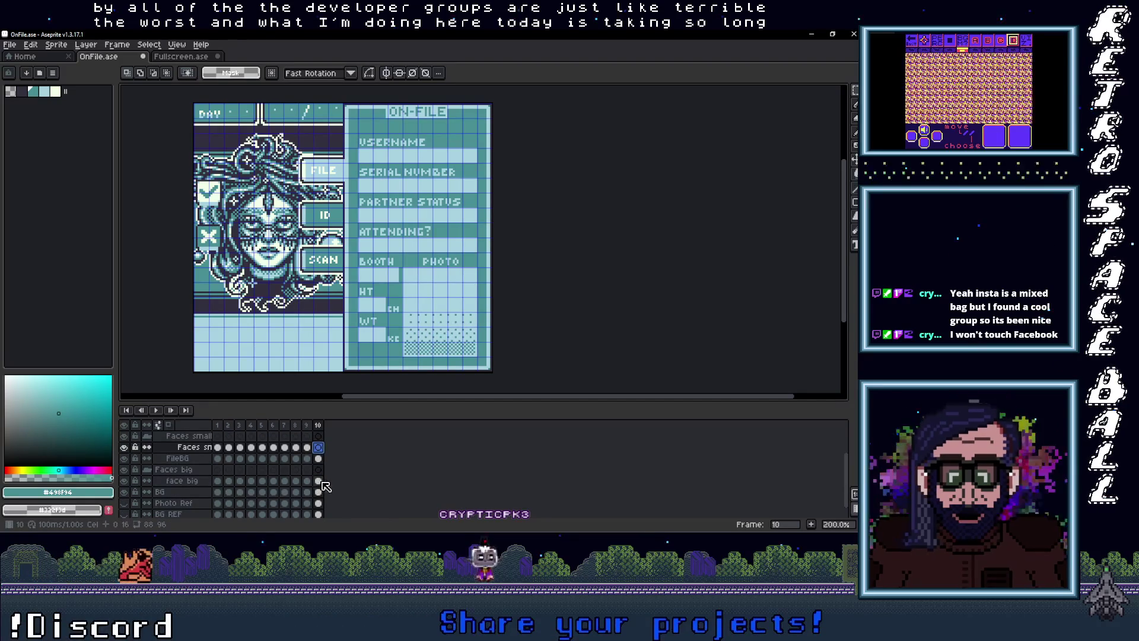
click(319, 481)
key(Delete)
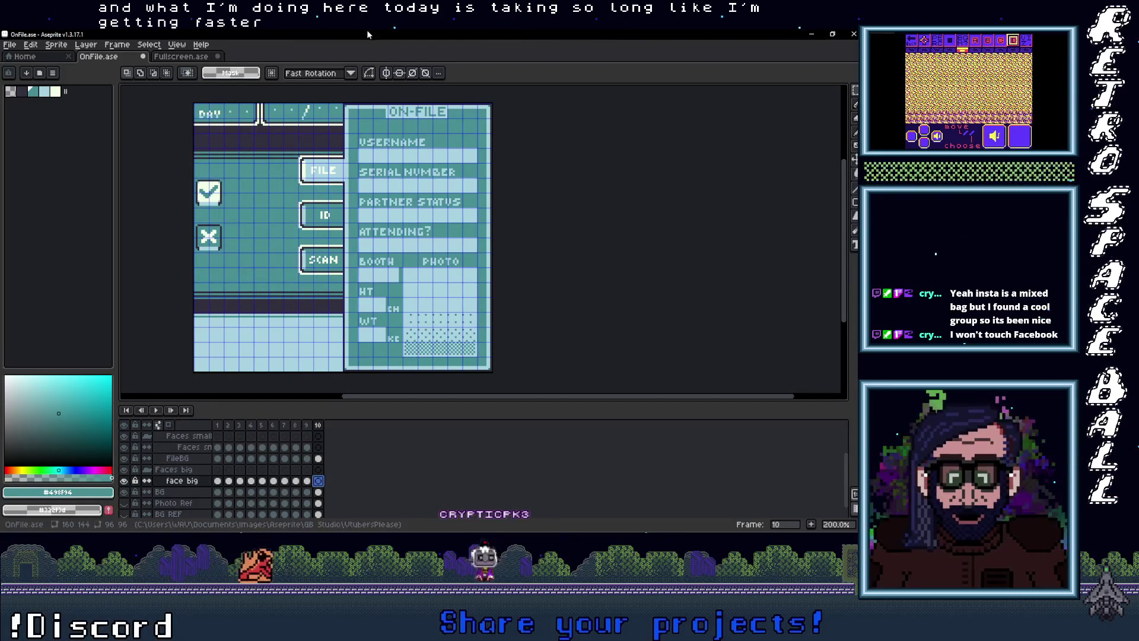
click(184, 59)
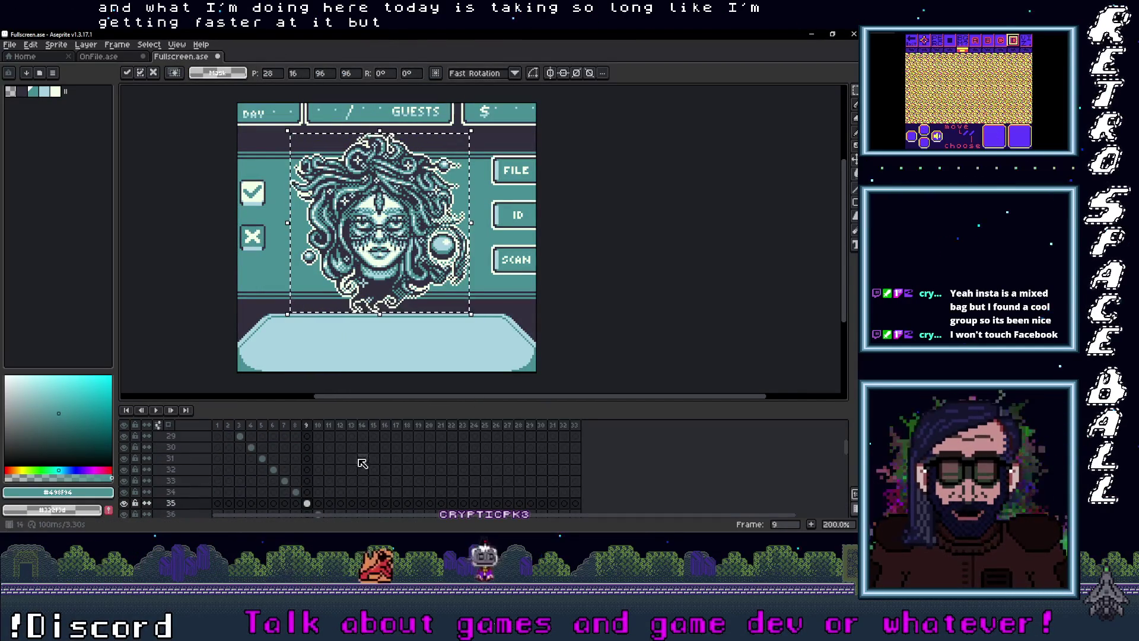
scroll(363, 466, down, 1)
scroll(332, 465, up, 1)
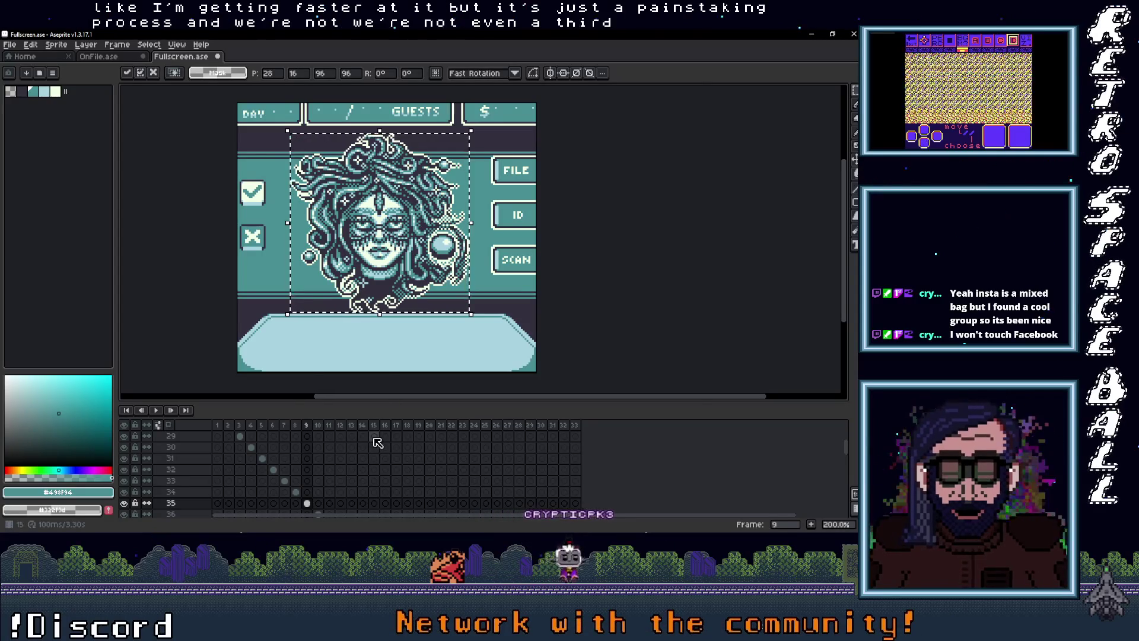
scroll(543, 461, down, 7)
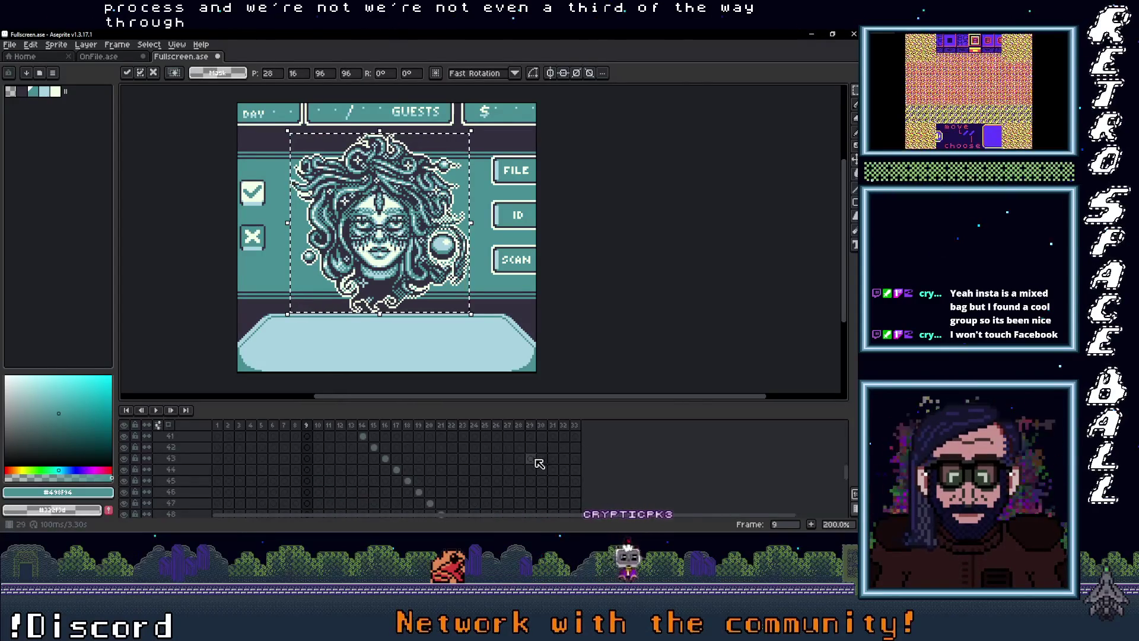
scroll(332, 474, up, 6)
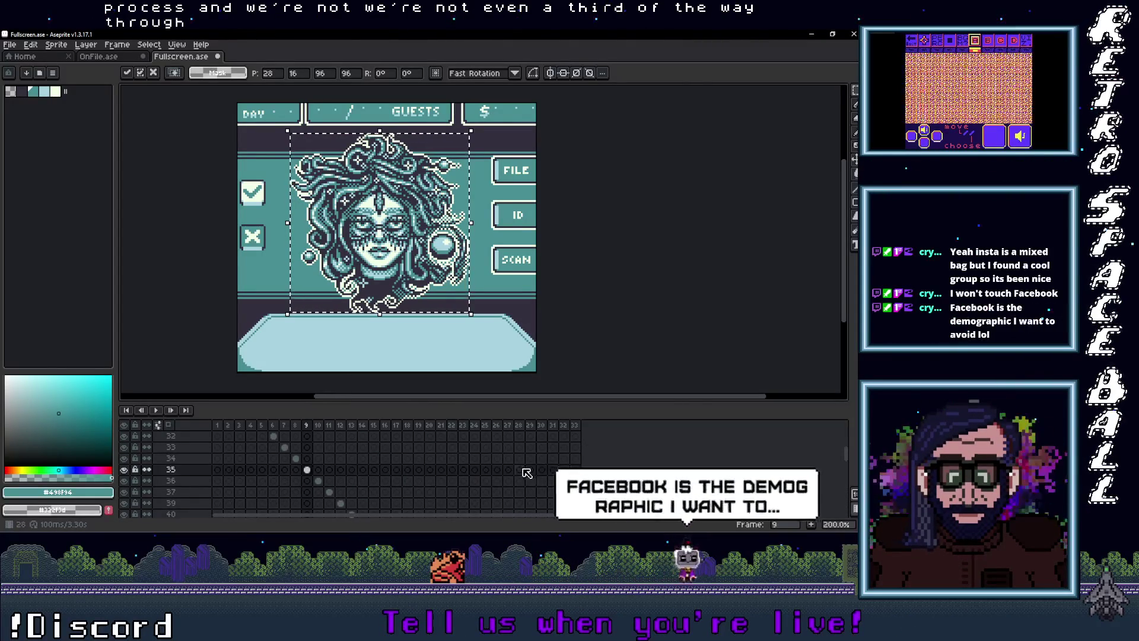
click(318, 492)
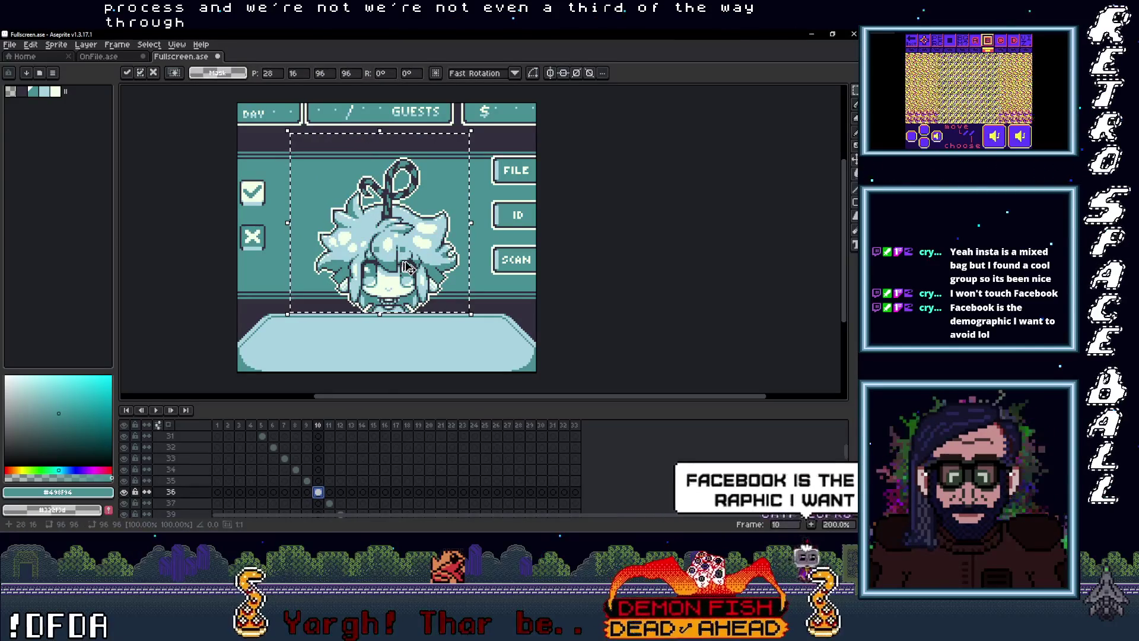
click(98, 56)
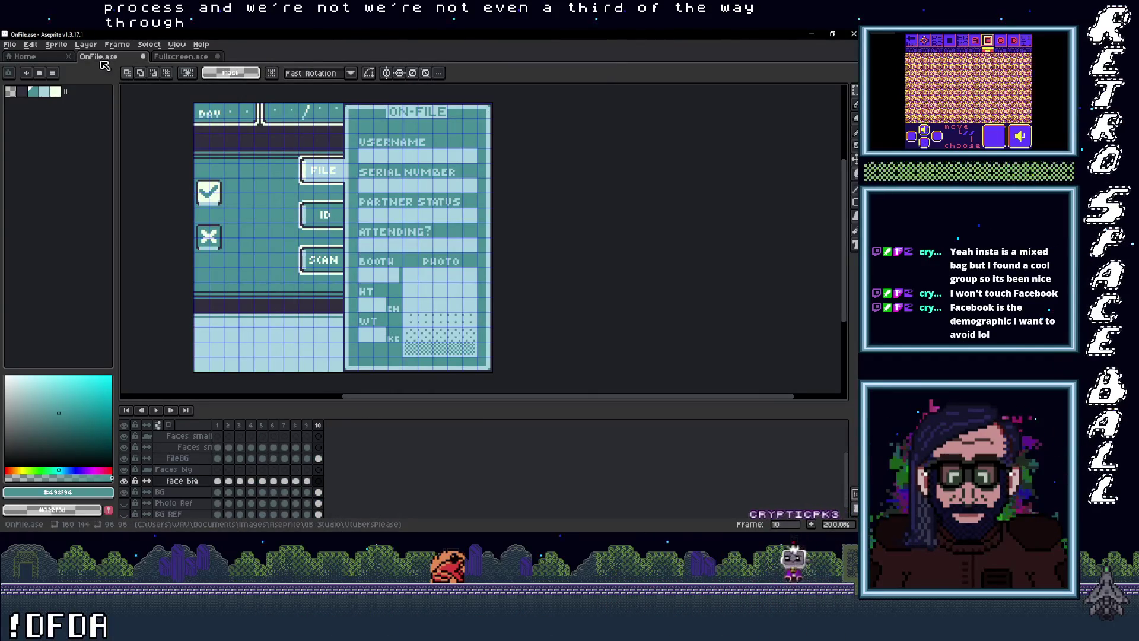
Paste the fluffy-haired portrait into frame 10's face big cel, nudge it right, and commit
click(319, 482)
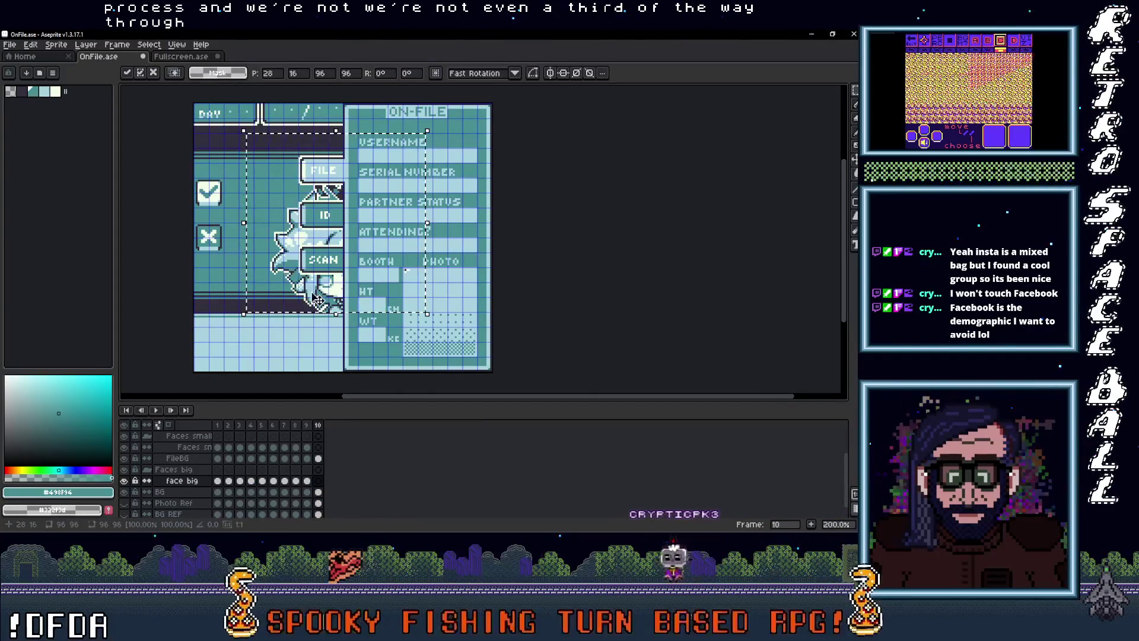
key(ctrl+v)
drag(235, 304, 240, 304)
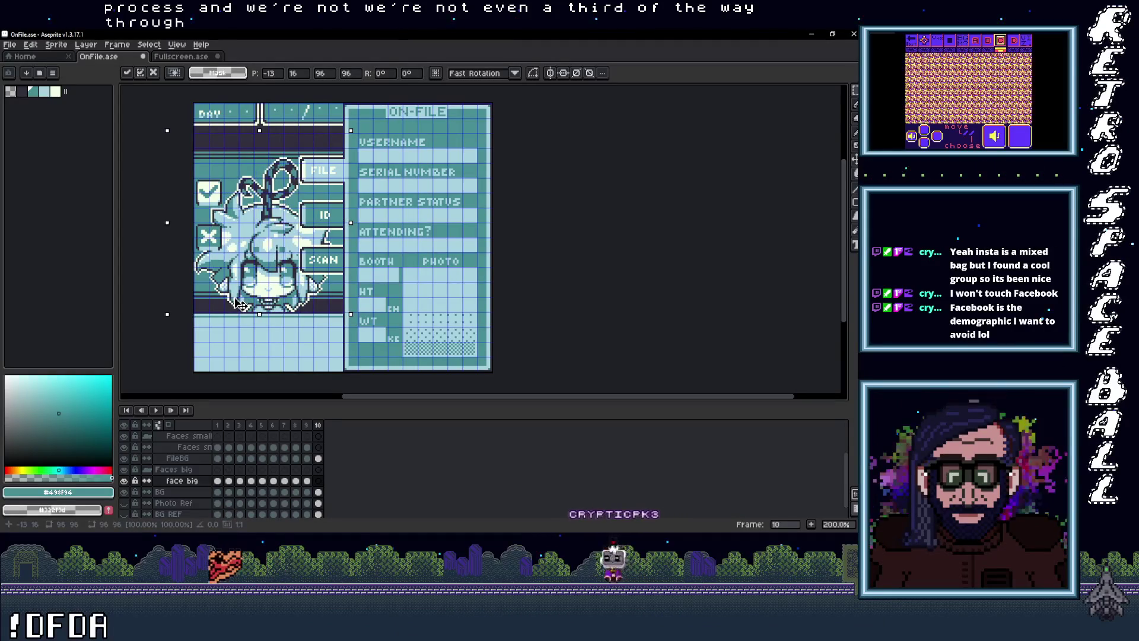
scroll(240, 303, up, 1)
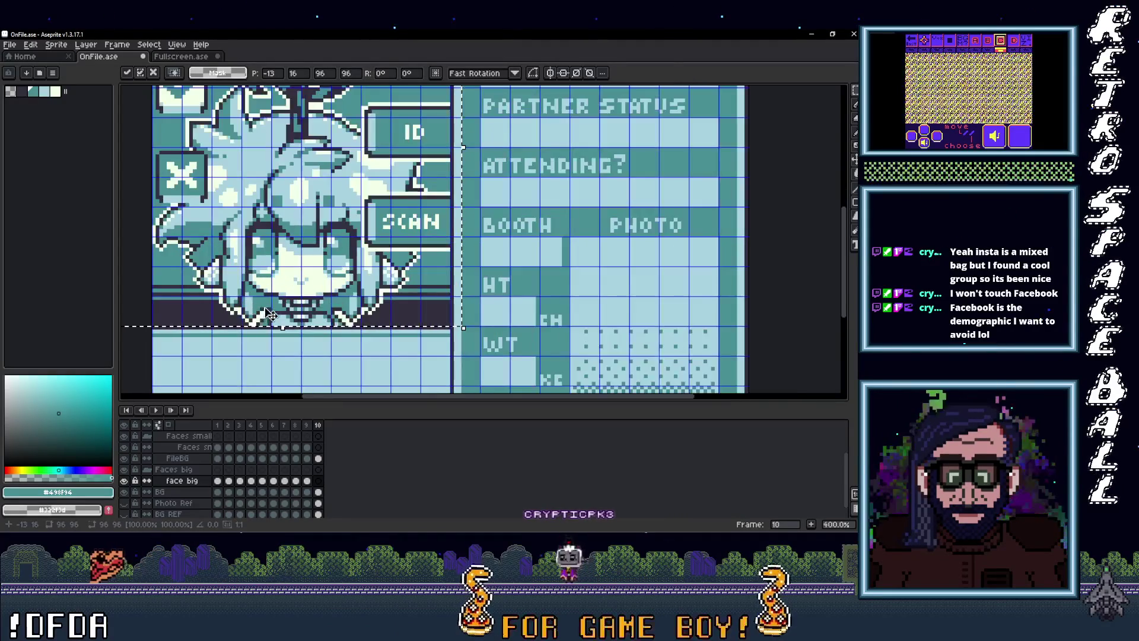
scroll(309, 316, down, 3)
scroll(320, 356, right, 2)
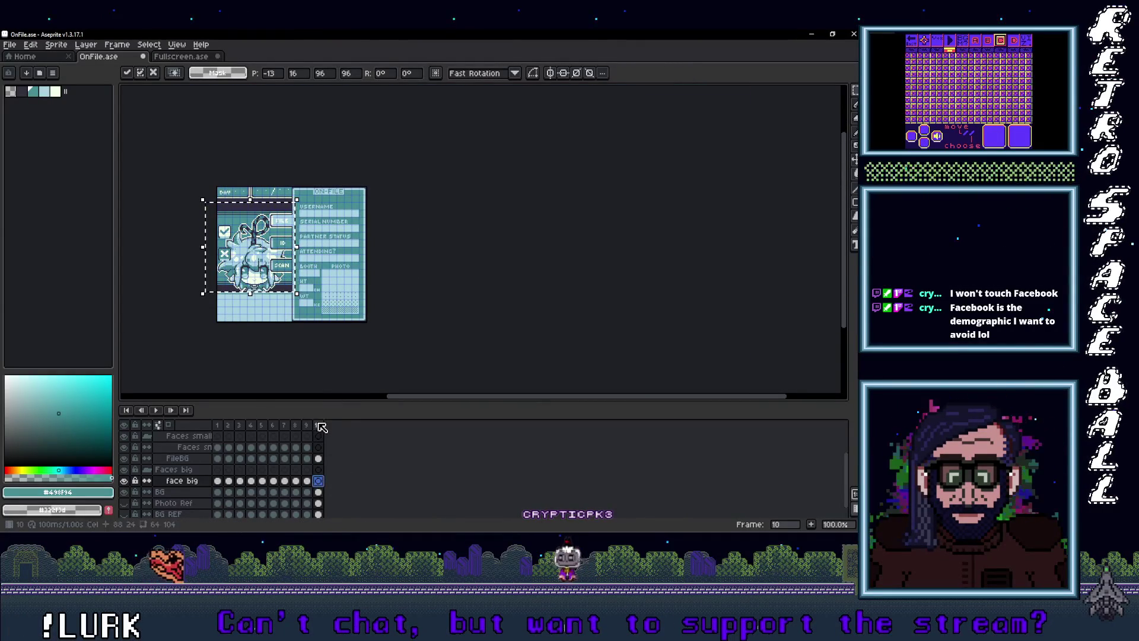
key(Return)
scroll(322, 453, up, 3)
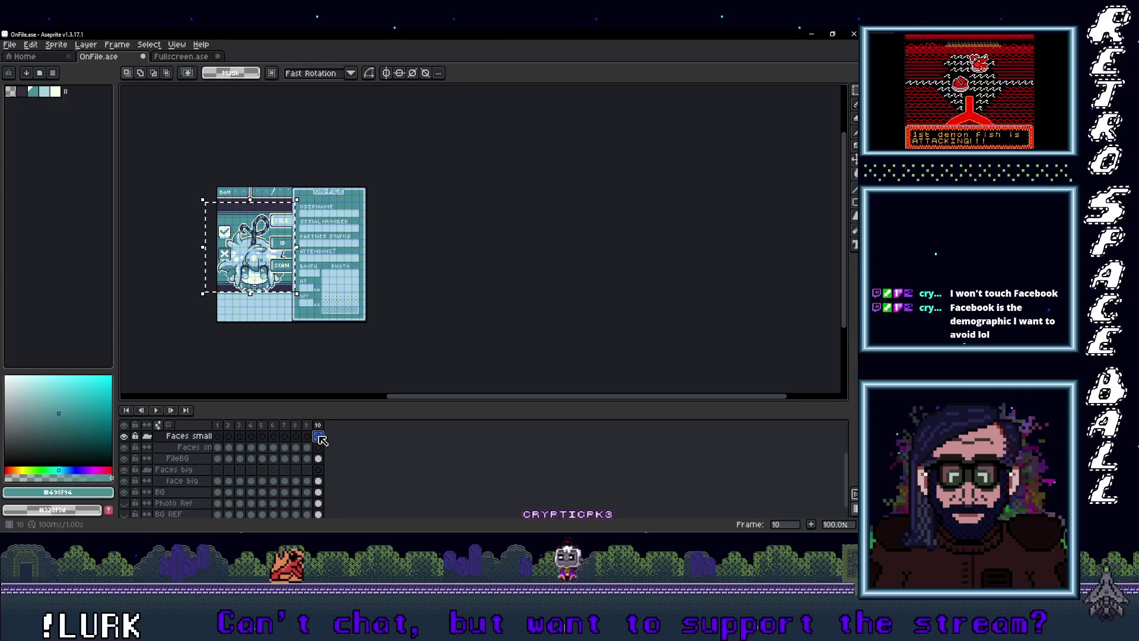
click(318, 470)
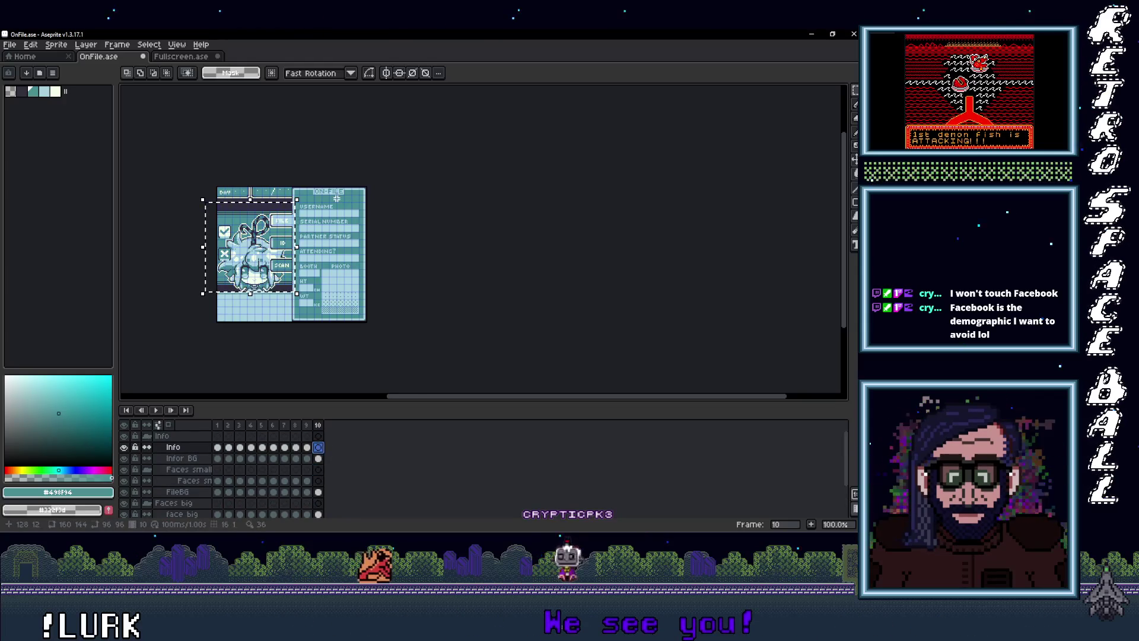
scroll(337, 199, up, 1)
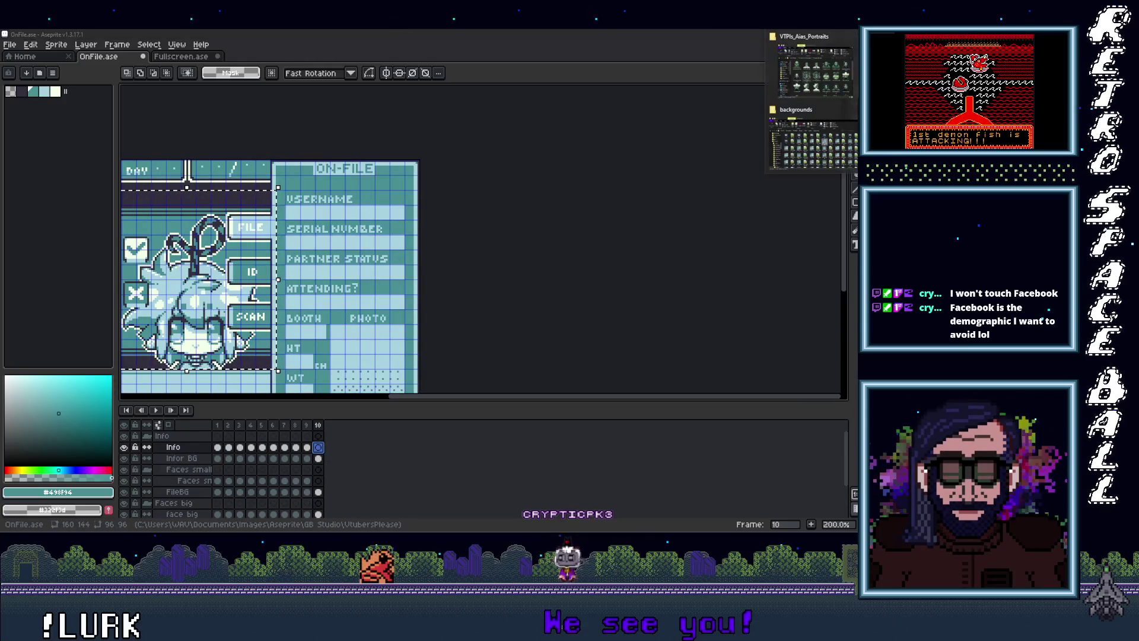
click(818, 80)
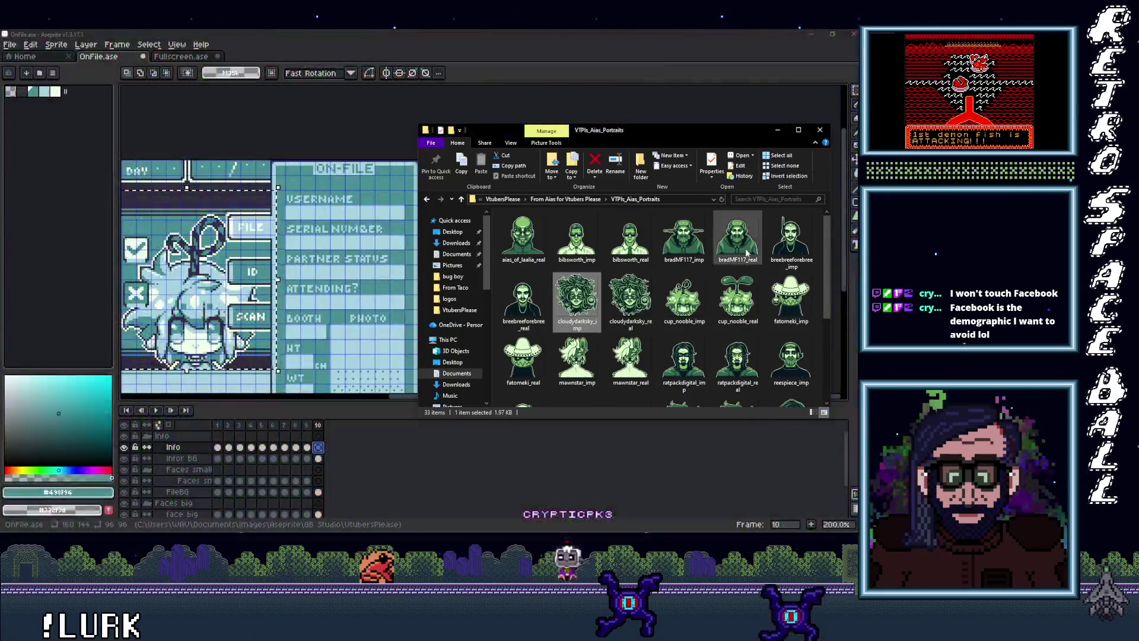
click(674, 326)
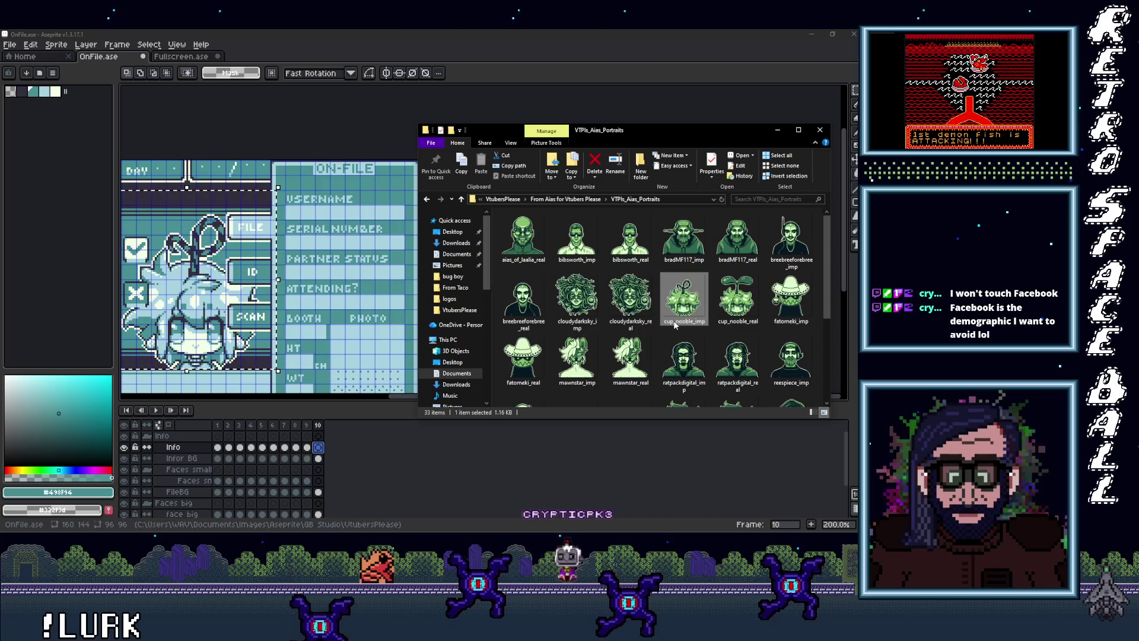
click(675, 322)
click(676, 321)
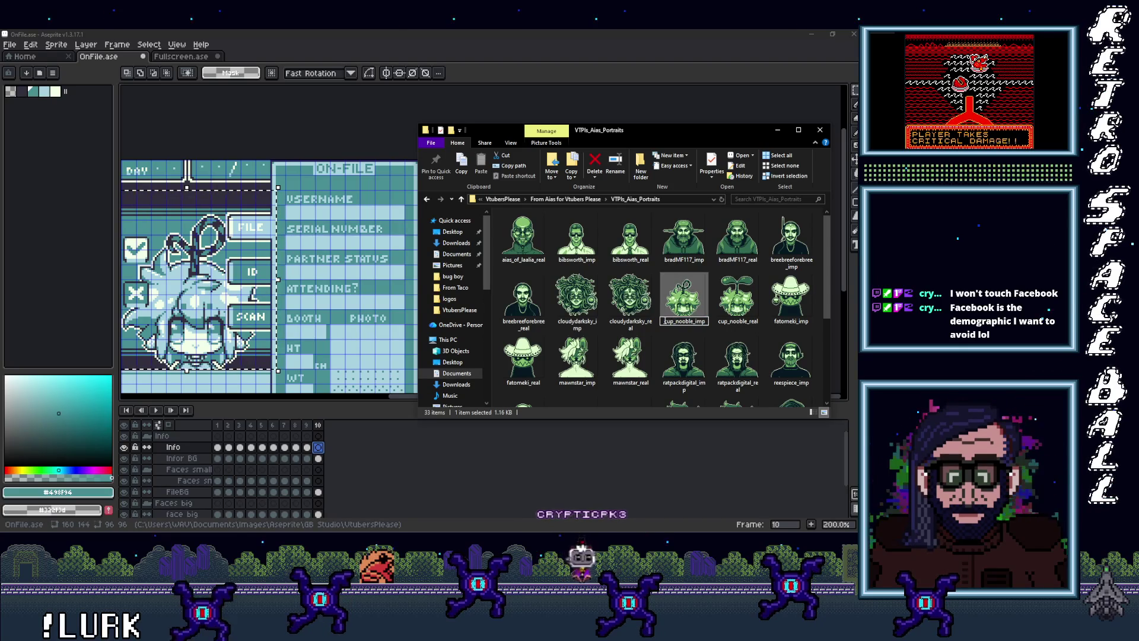
double_click(694, 326)
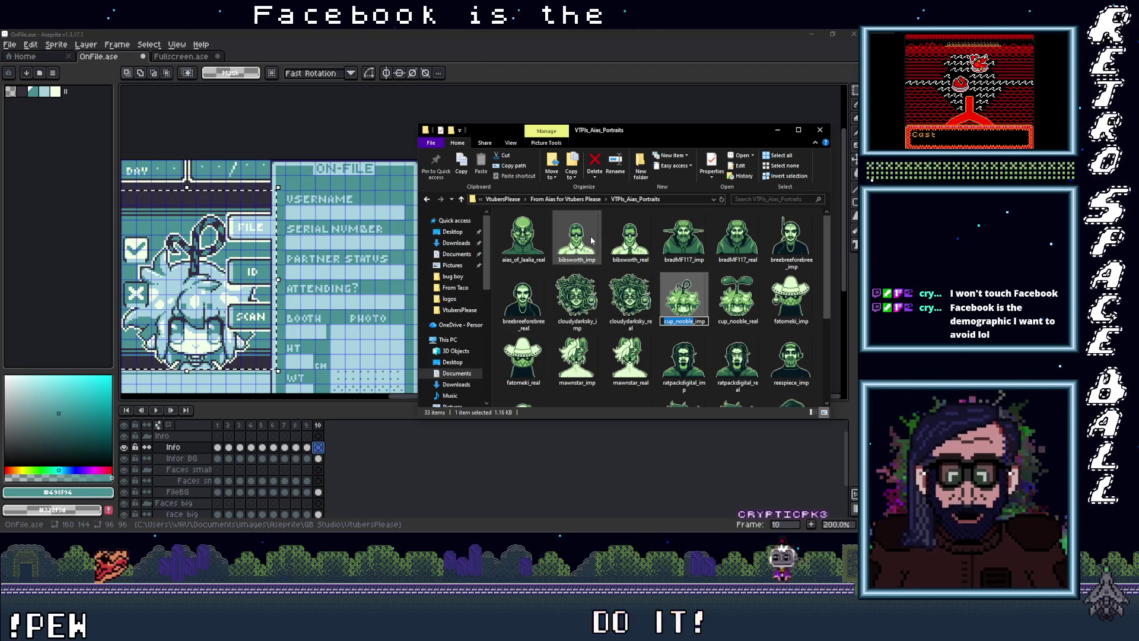
click(473, 46)
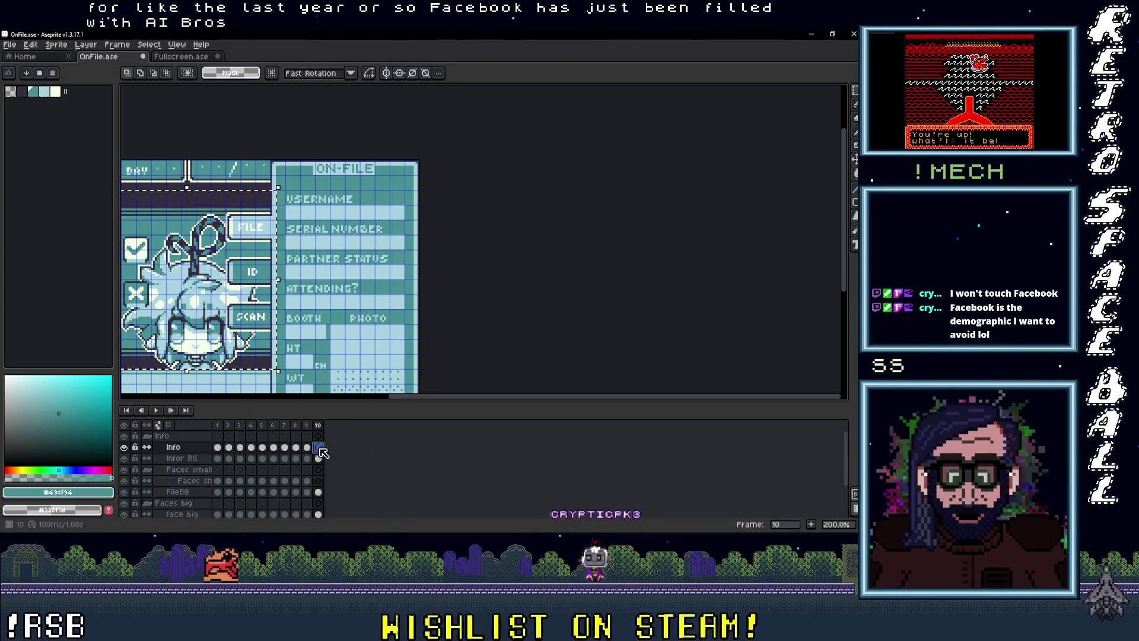
key(ctrl+v)
Undo the stray paste and type the character's username in a text box under USERNAME
key(ctrl+z)
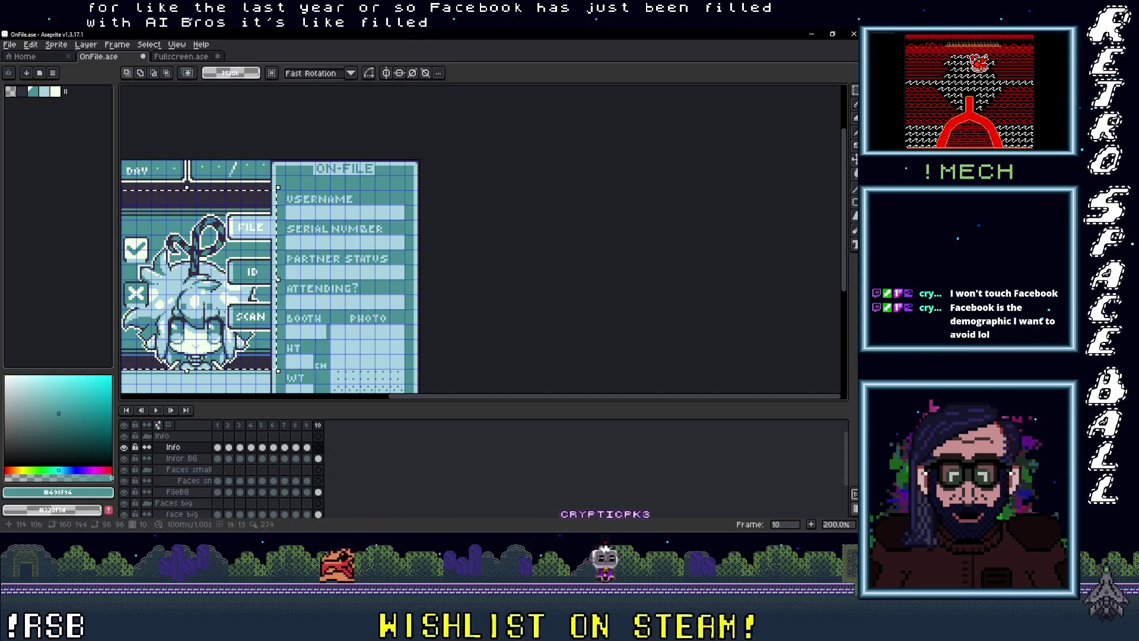
key(t)
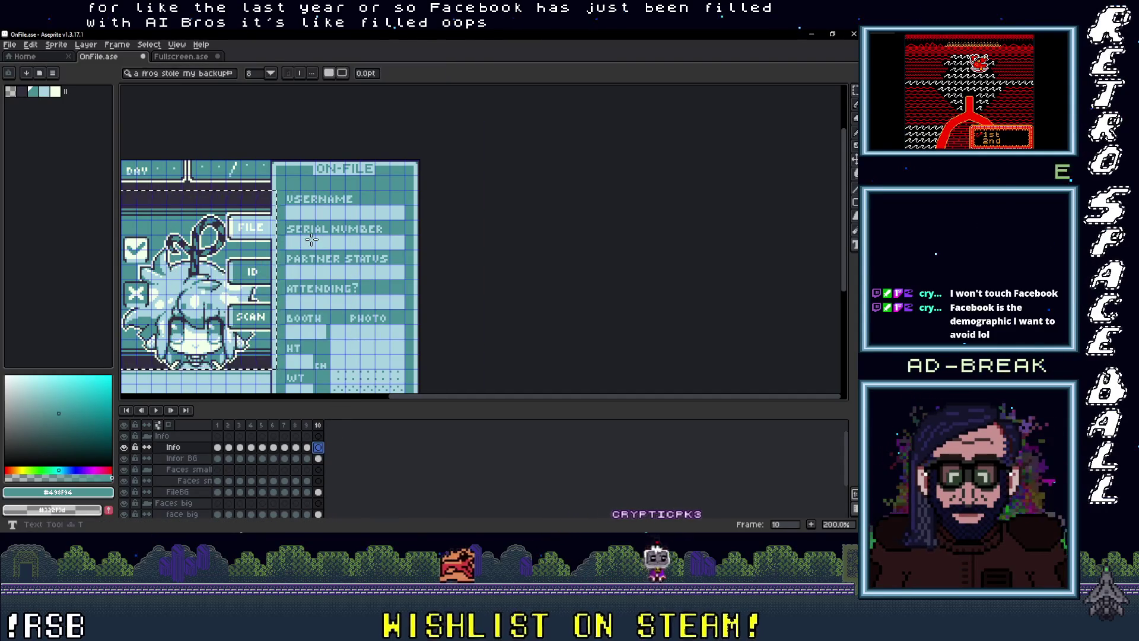
scroll(302, 239, up, 2)
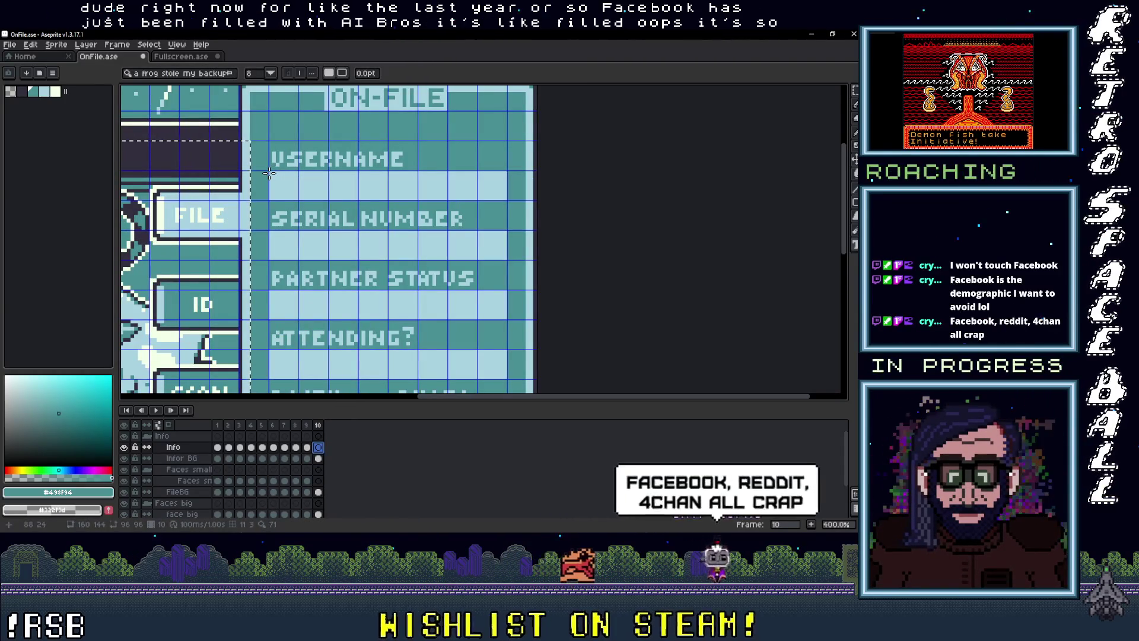
drag(269, 171, 509, 200)
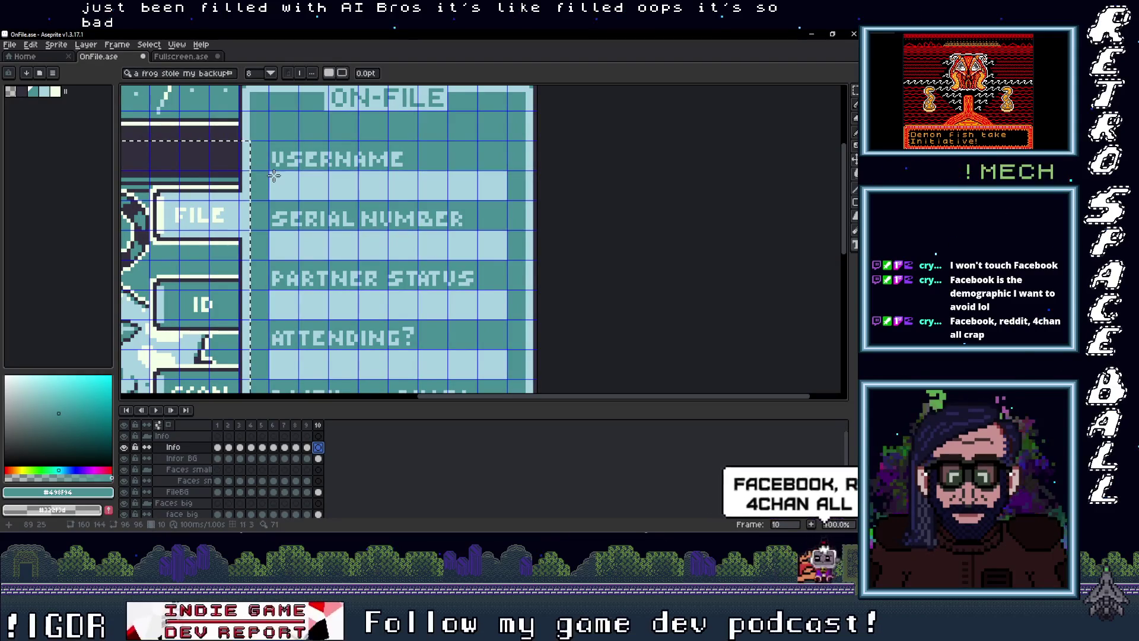
mouse_move(270, 172)
mouse_down()
mouse_move(334, 194)
mouse_move(506, 199)
mouse_up()
text(cup_noodle)
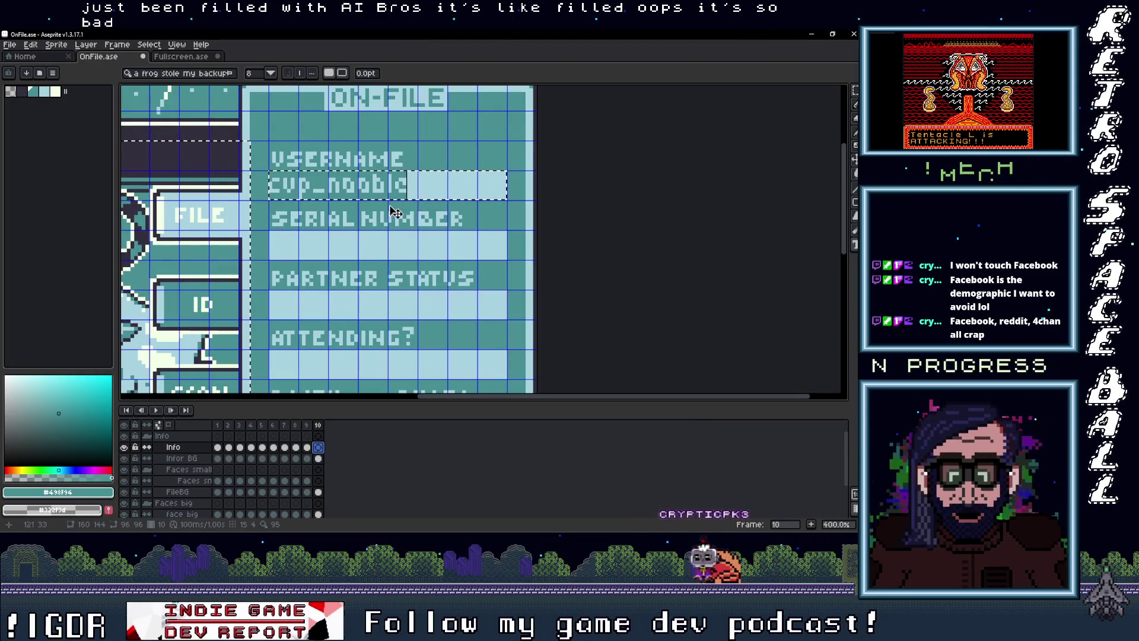
key(Return)
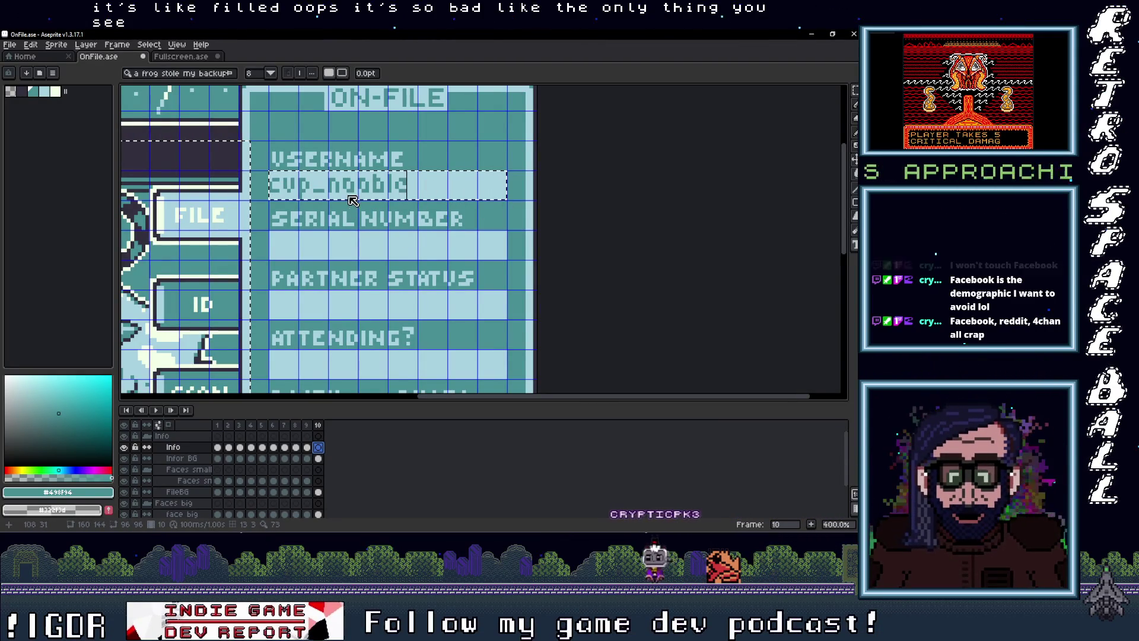
scroll(359, 194, up, 1)
text(m)
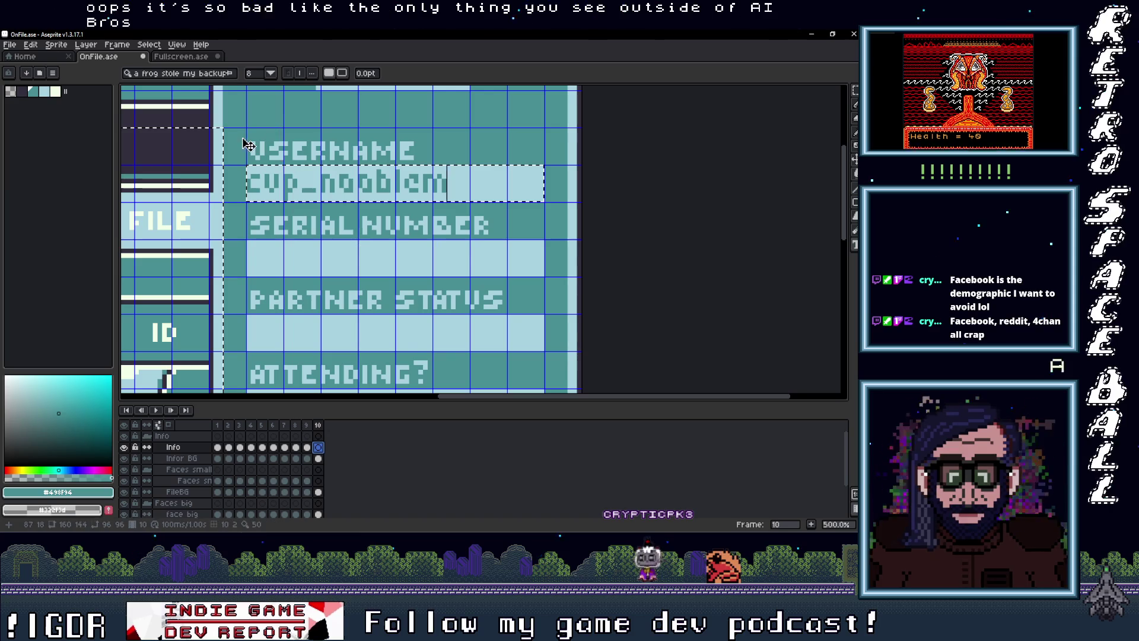
drag(249, 168, 462, 199)
key(Return)
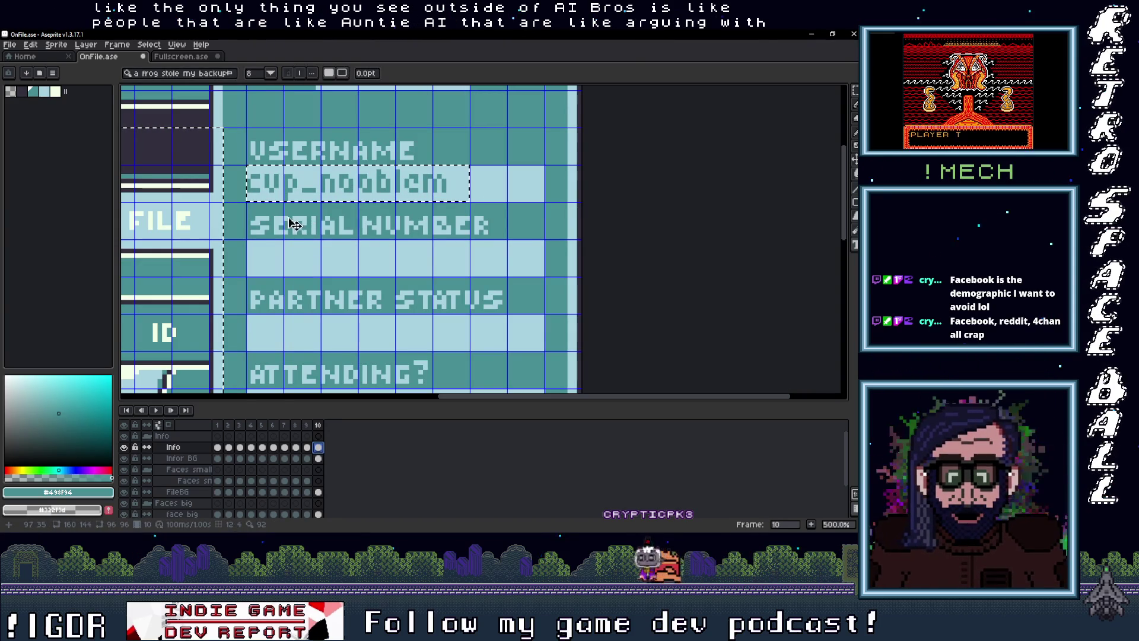
Shift the username slightly right, then pick the light blue field colour #a8d3e1
key(m)
click(413, 194)
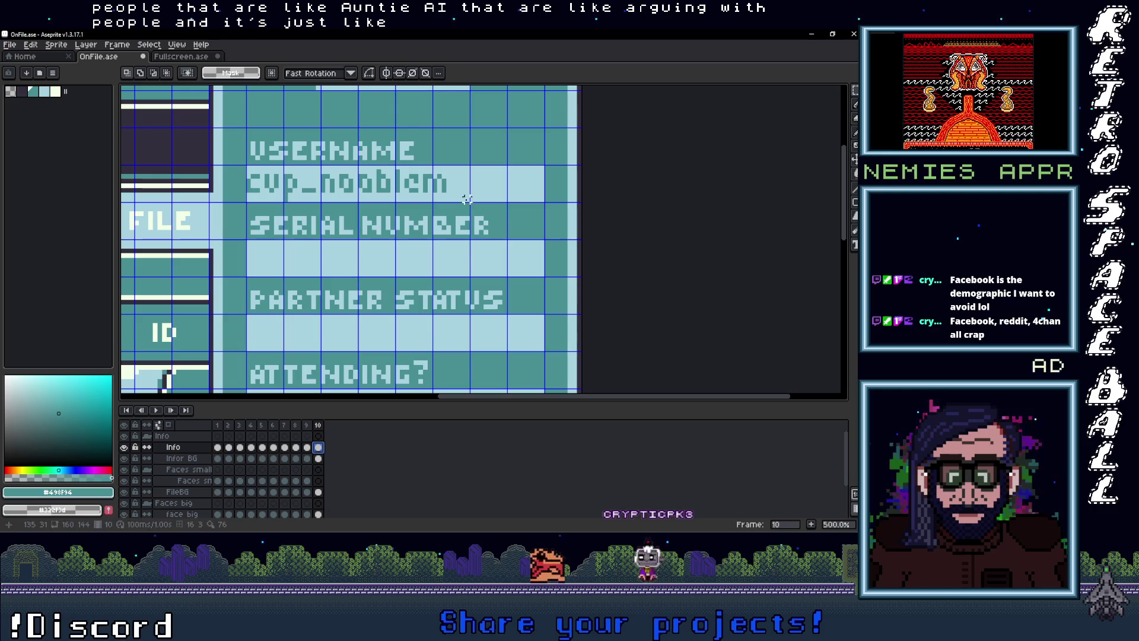
mouse_move(461, 196)
mouse_down()
mouse_move(247, 163)
mouse_move(284, 185)
mouse_up()
scroll(354, 255, down, 1)
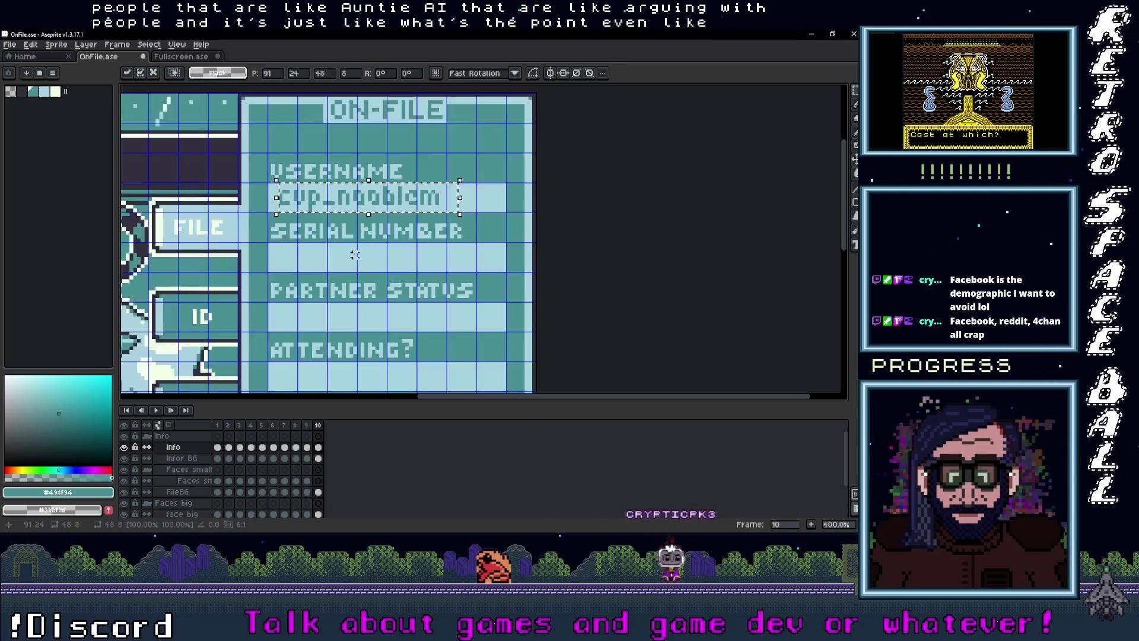
key(ctrl+d)
scroll(370, 269, up, 3)
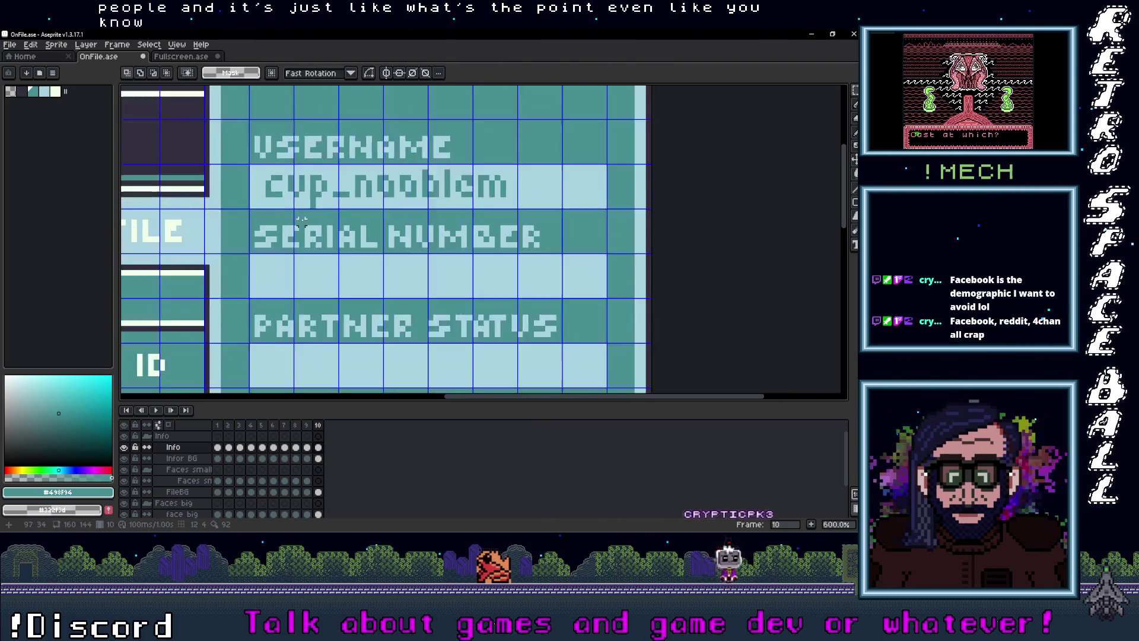
key(i)
click(332, 199)
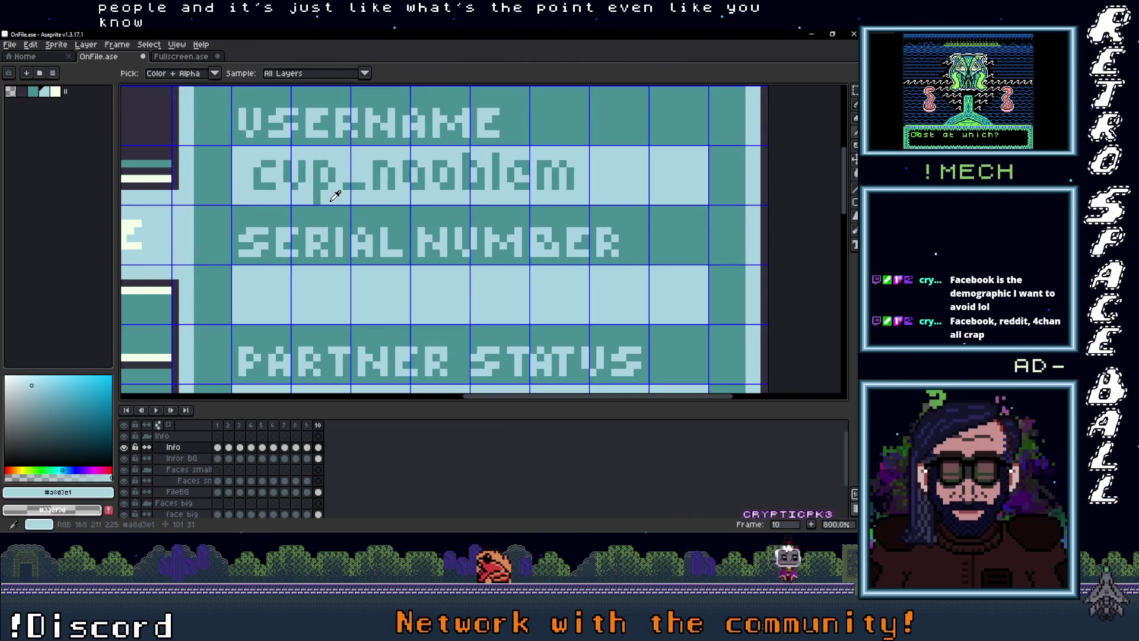
key(b)
scroll(438, 278, down, 3)
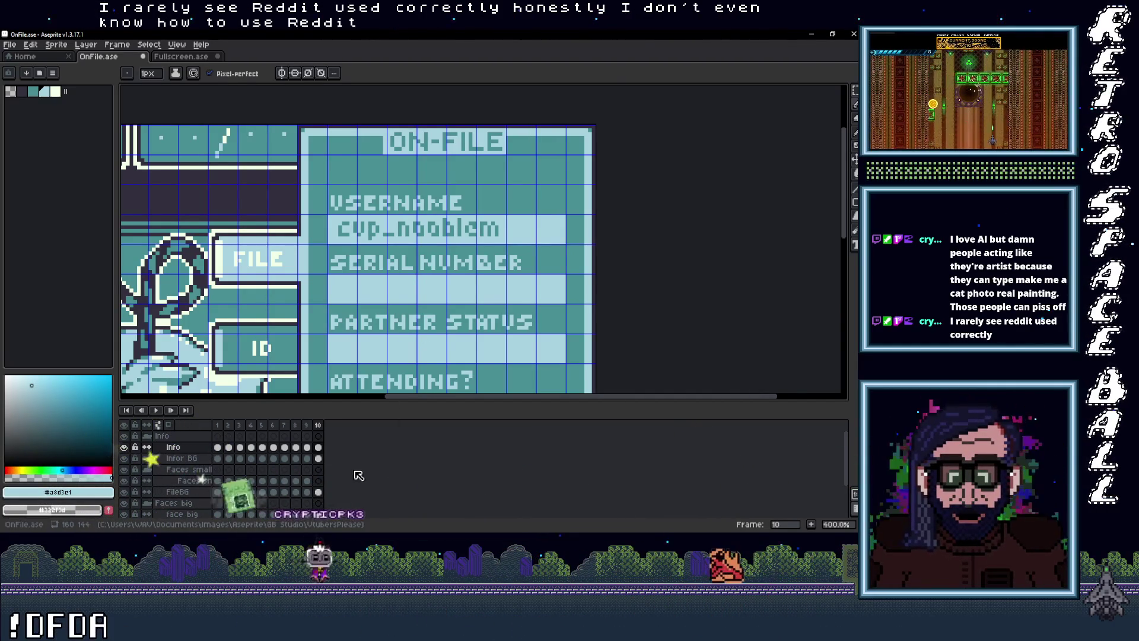
Switch between the Faces small and Faces big layers at frame 10 and pan over the upper fields
click(318, 481)
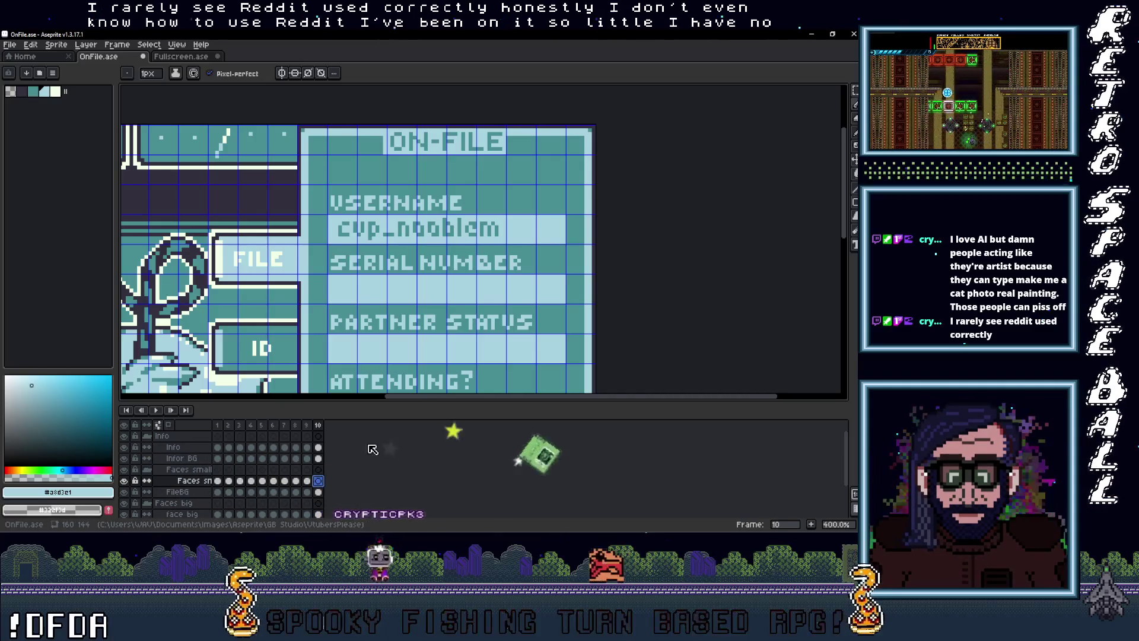
scroll(484, 271, down, 2)
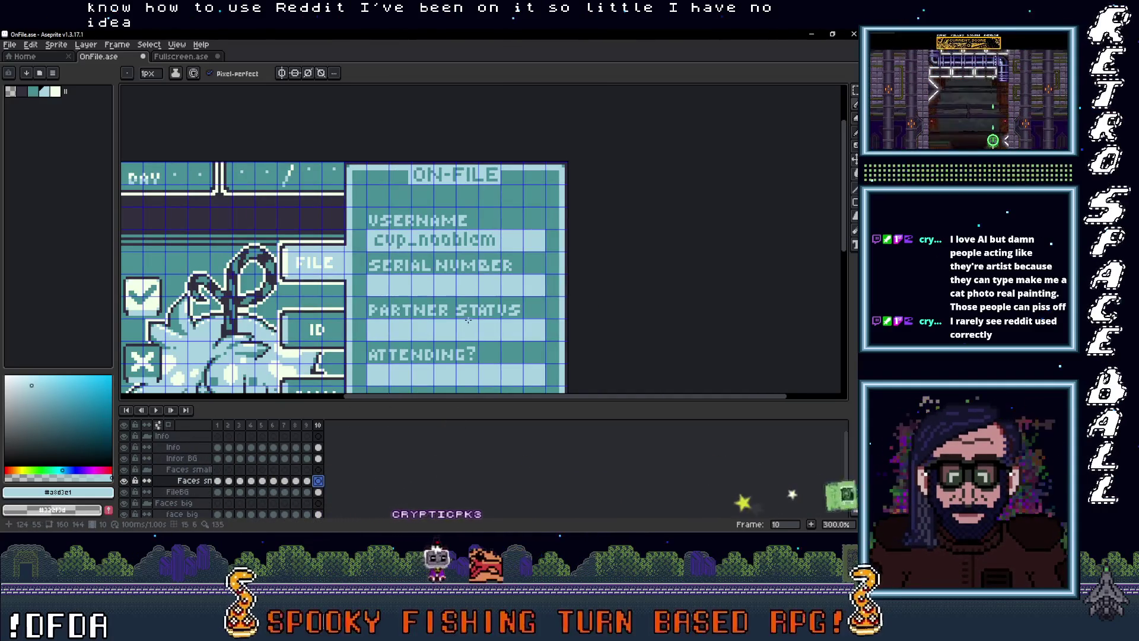
scroll(465, 253, up, 1)
drag(465, 254, 460, 290)
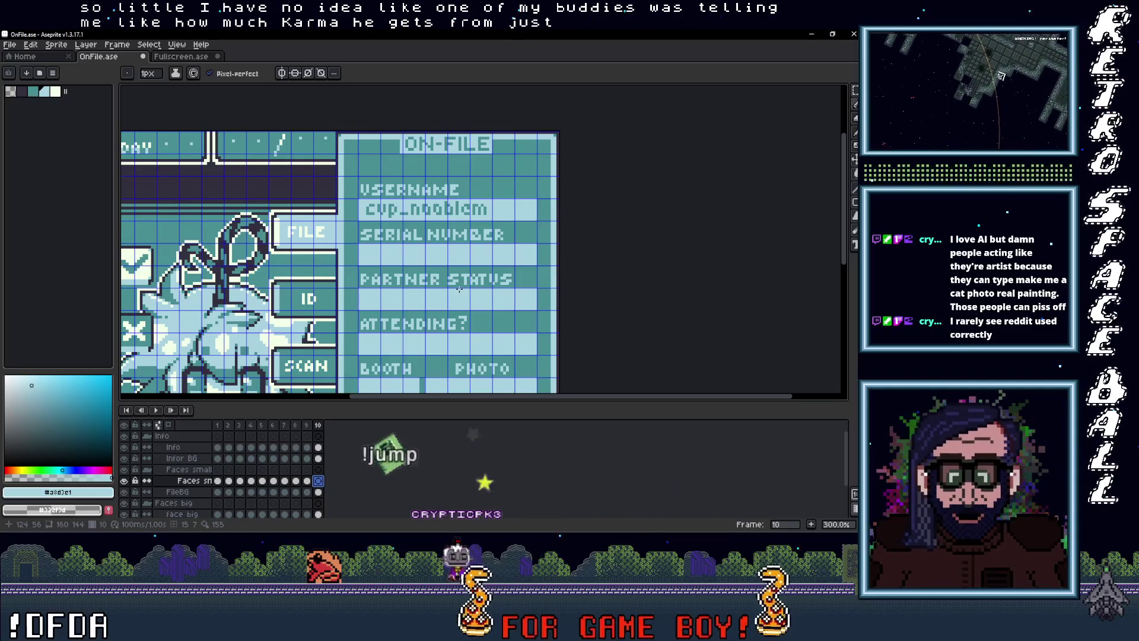
scroll(476, 310, down, 2)
scroll(476, 310, up, 2)
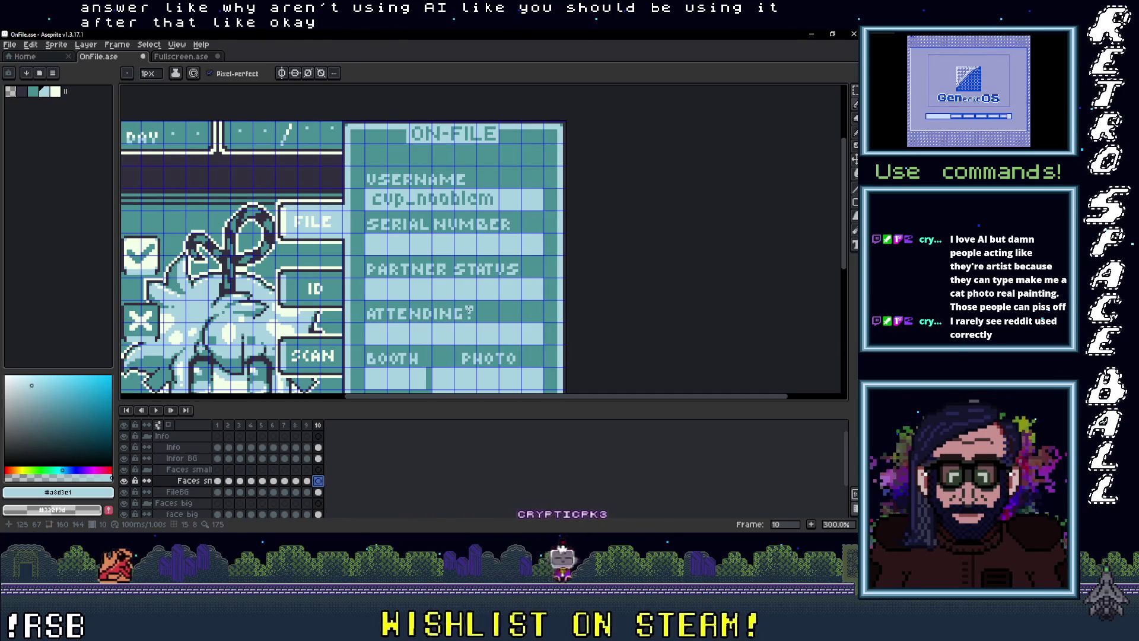
scroll(325, 486, down, 1)
click(318, 492)
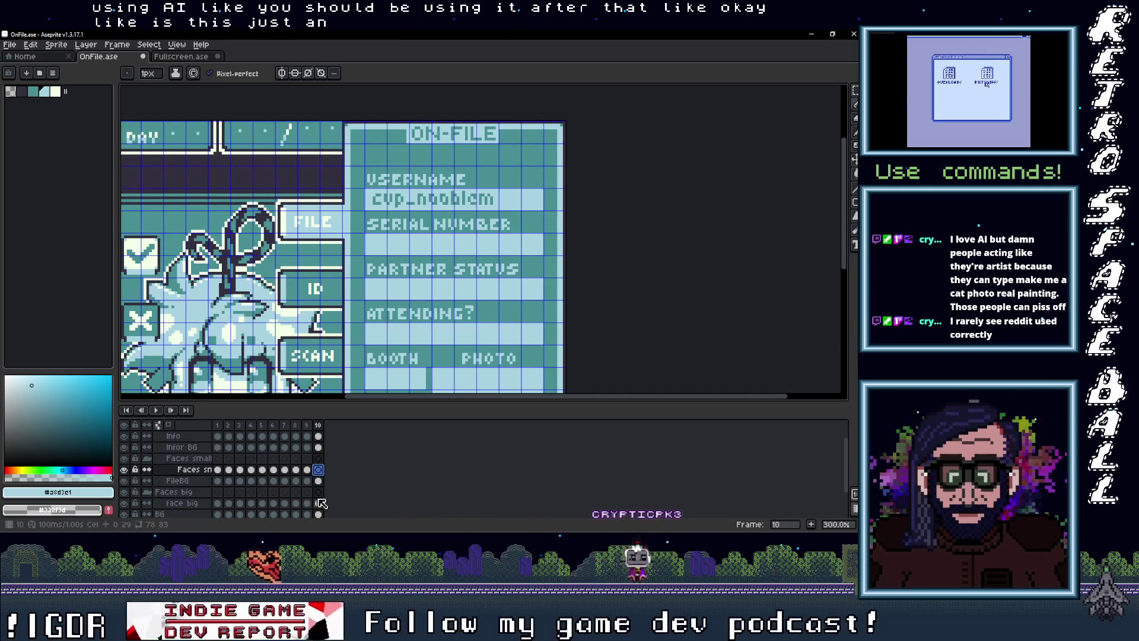
click(319, 469)
scroll(384, 279, down, 3)
scroll(383, 279, up, 2)
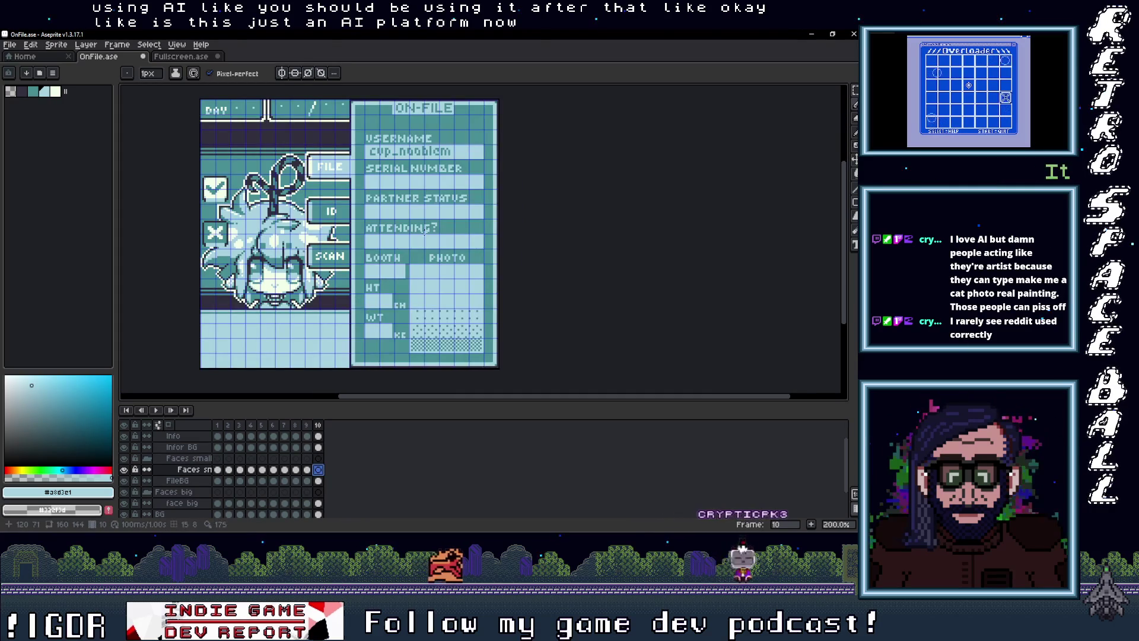
scroll(424, 229, down, 1)
scroll(414, 225, up, 1)
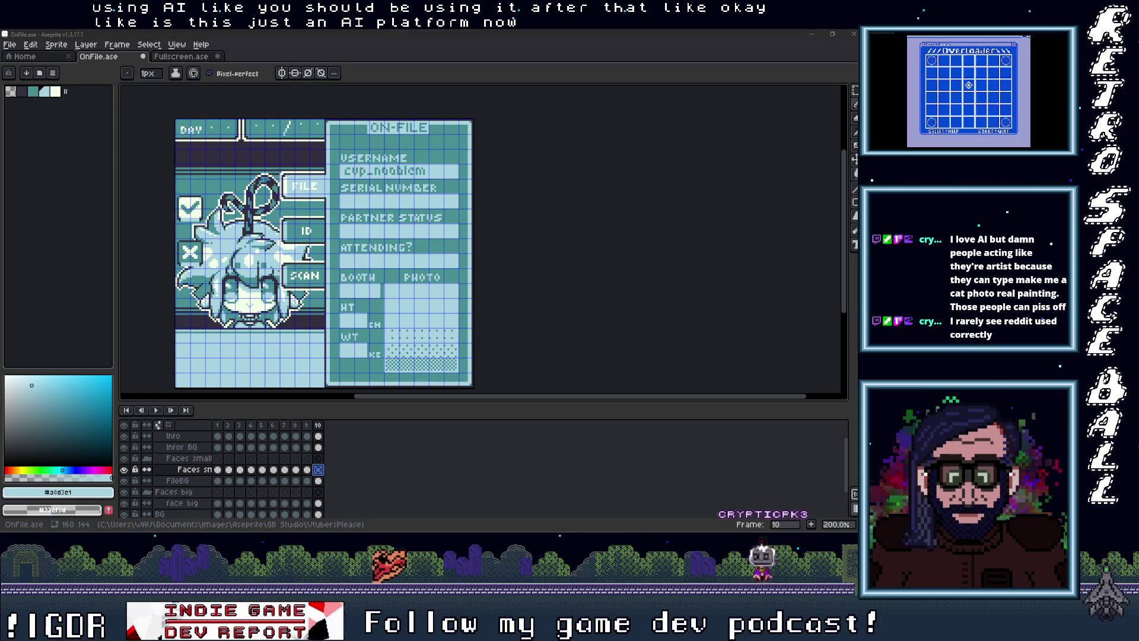
click(383, 233)
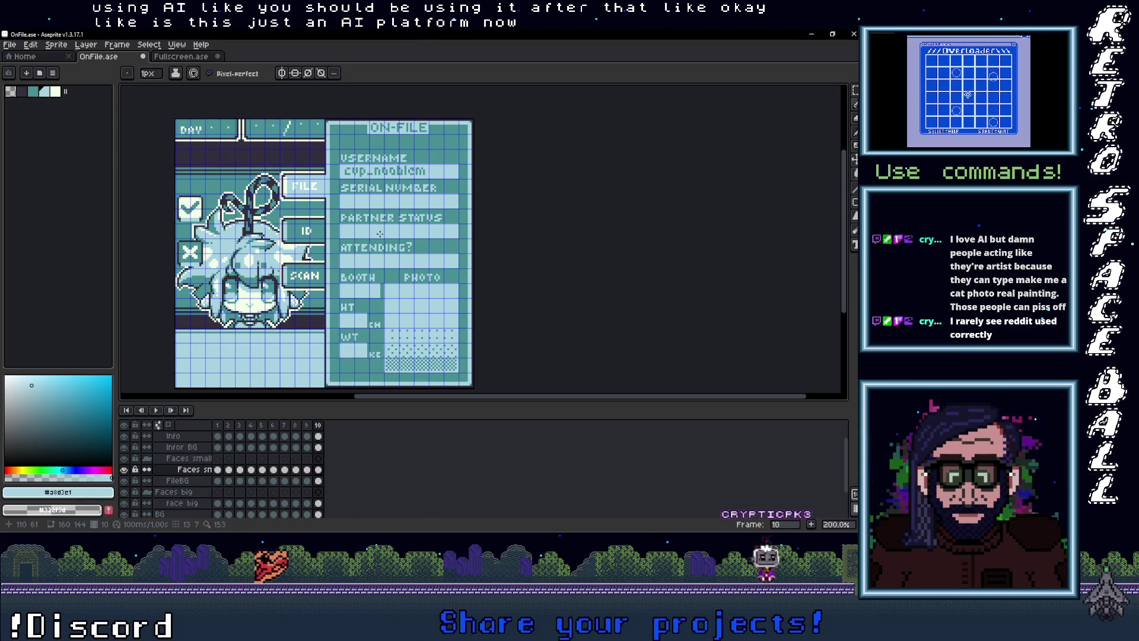
scroll(383, 233, up, 1)
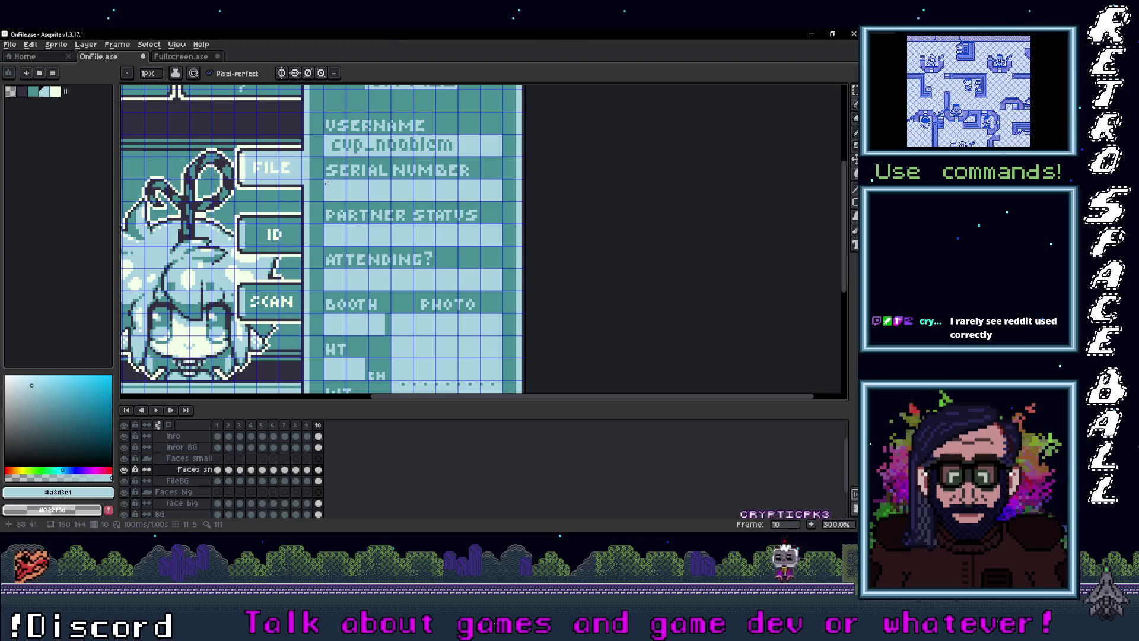
scroll(361, 207, up, 1)
scroll(364, 225, down, 2)
scroll(365, 228, up, 1)
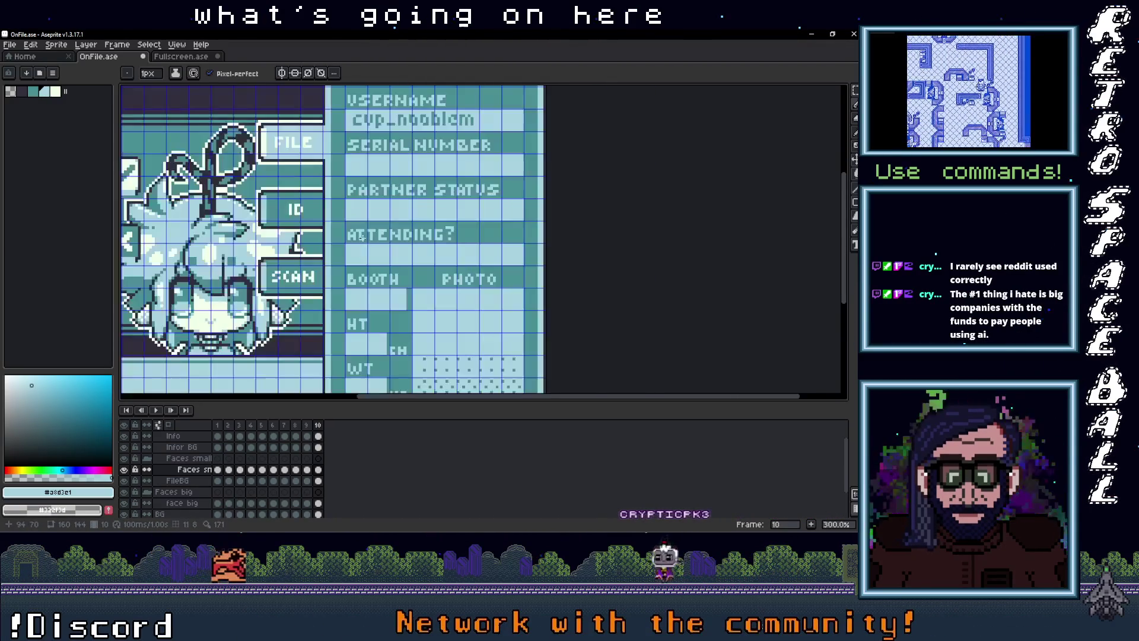
scroll(360, 220, down, 2)
scroll(363, 228, up, 2)
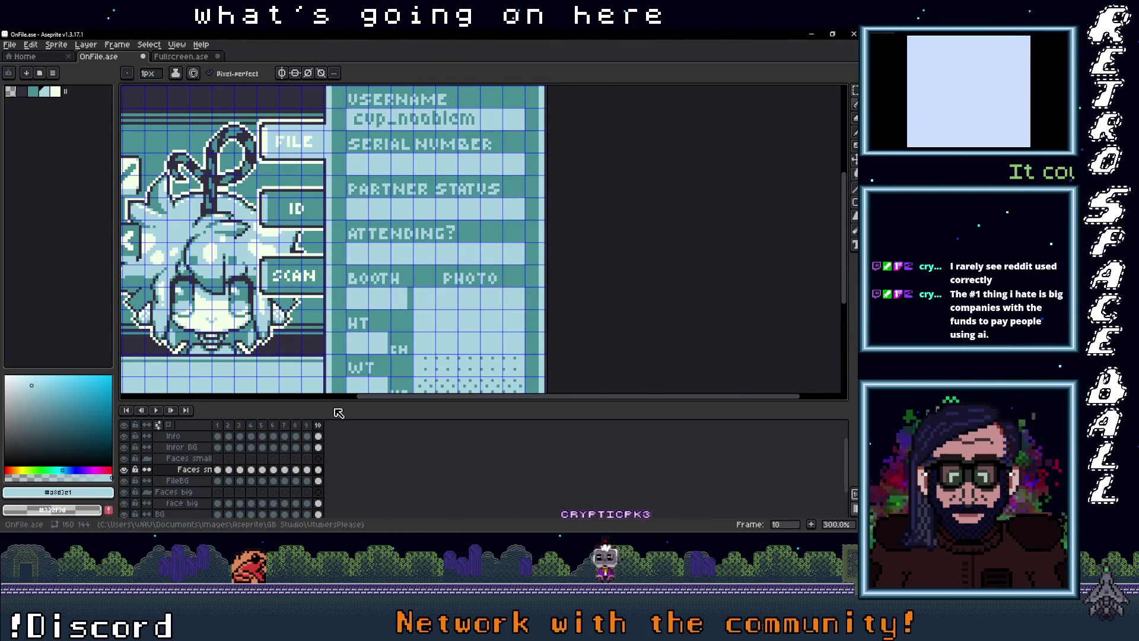
scroll(321, 466, up, 1)
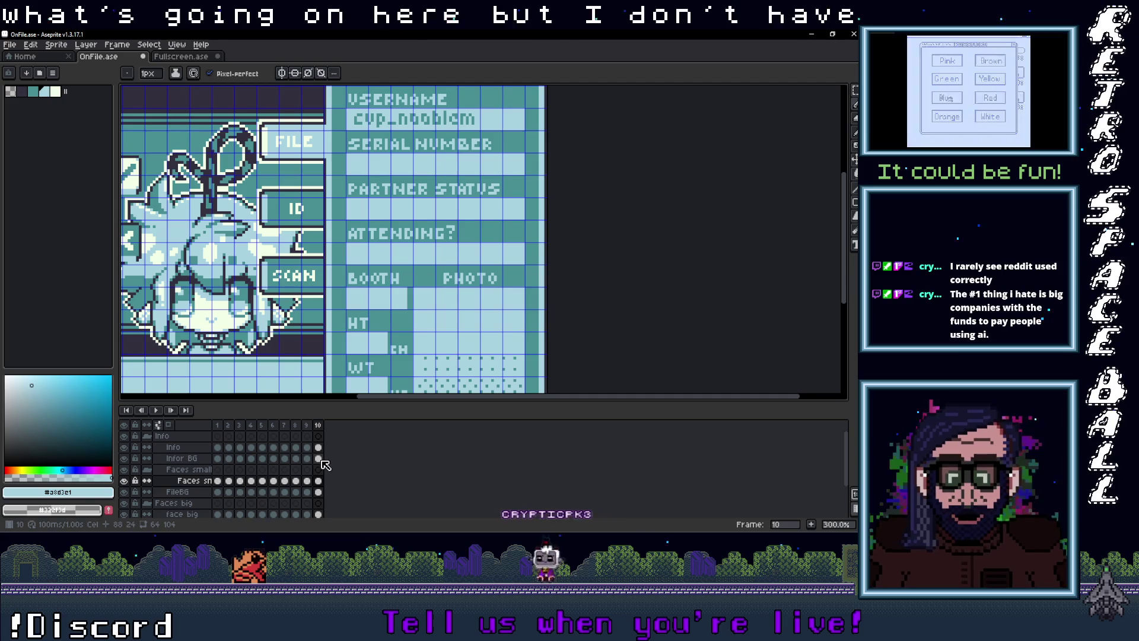
Draw a text box on the Info layer spanning the row under SERIAL NUMBER
click(318, 447)
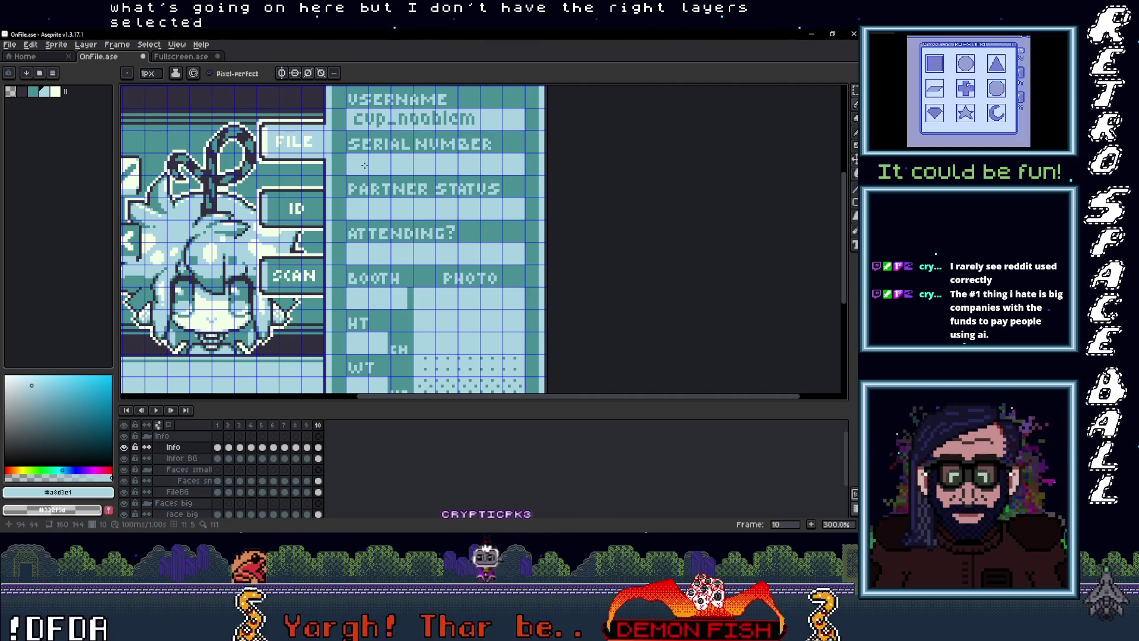
scroll(368, 178, down, 1)
scroll(374, 190, up, 1)
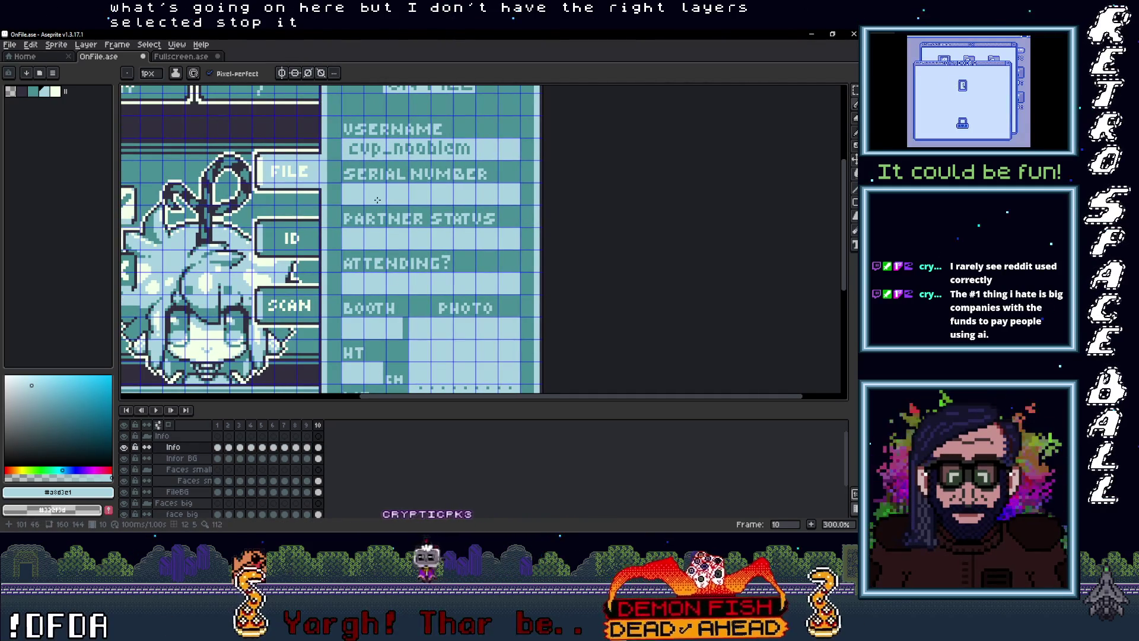
key(t)
scroll(374, 196, up, 4)
mouse_move(296, 180)
mouse_down()
mouse_move(687, 233)
mouse_move(765, 224)
mouse_move(766, 235)
mouse_up()
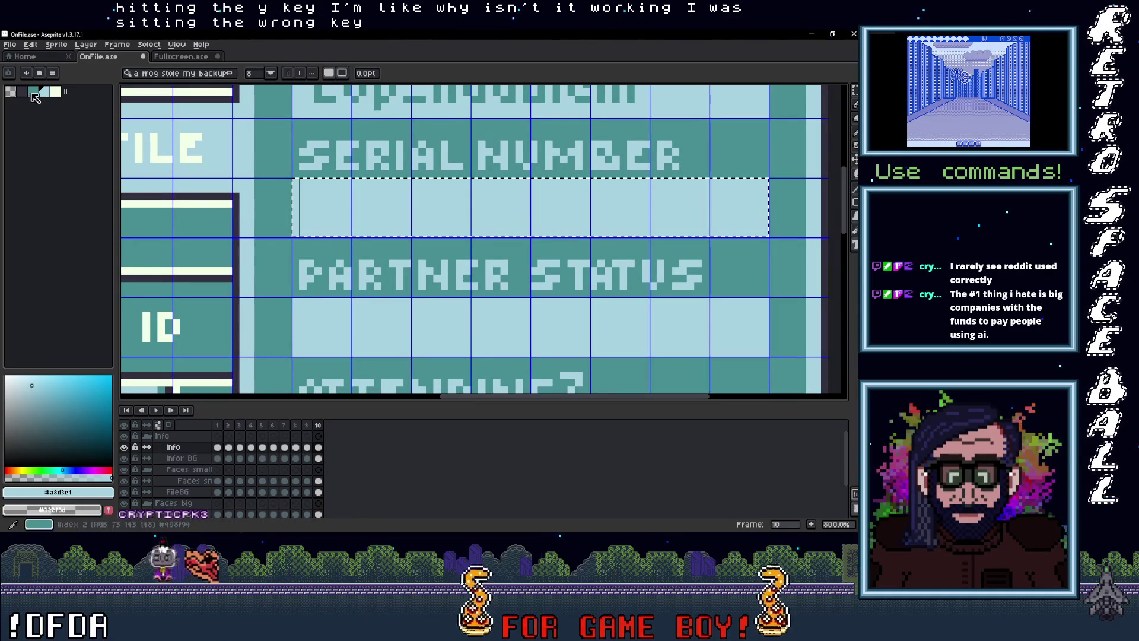
Enter 8211-6141 in teal in a text box across the SERIAL NUMBER row
click(35, 97)
key(Return)
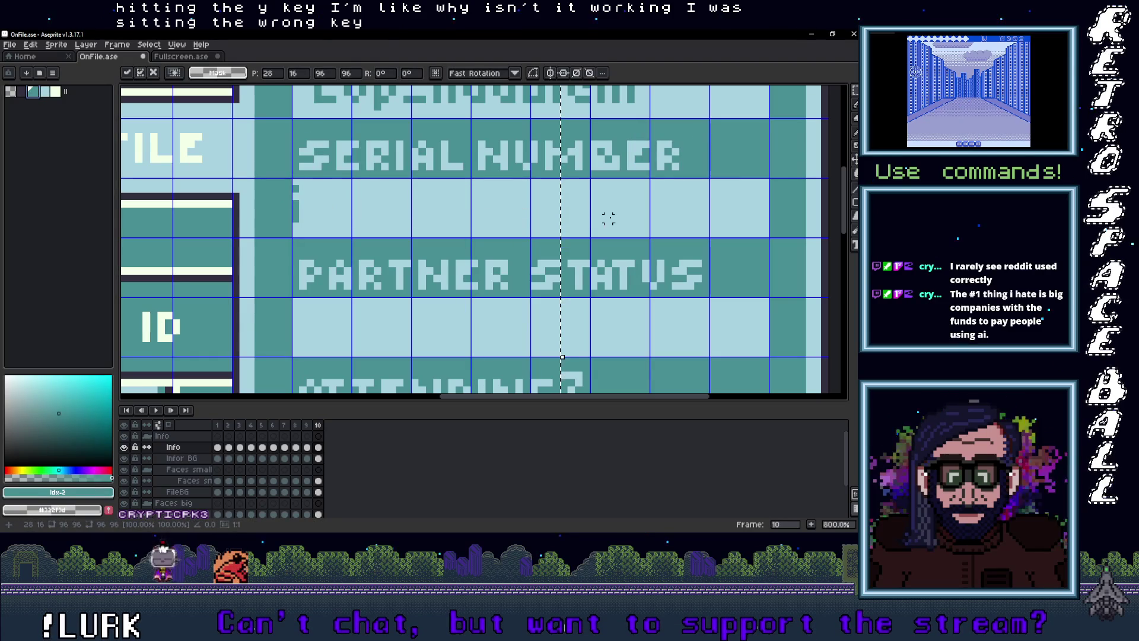
scroll(608, 218, down, 4)
key(Return)
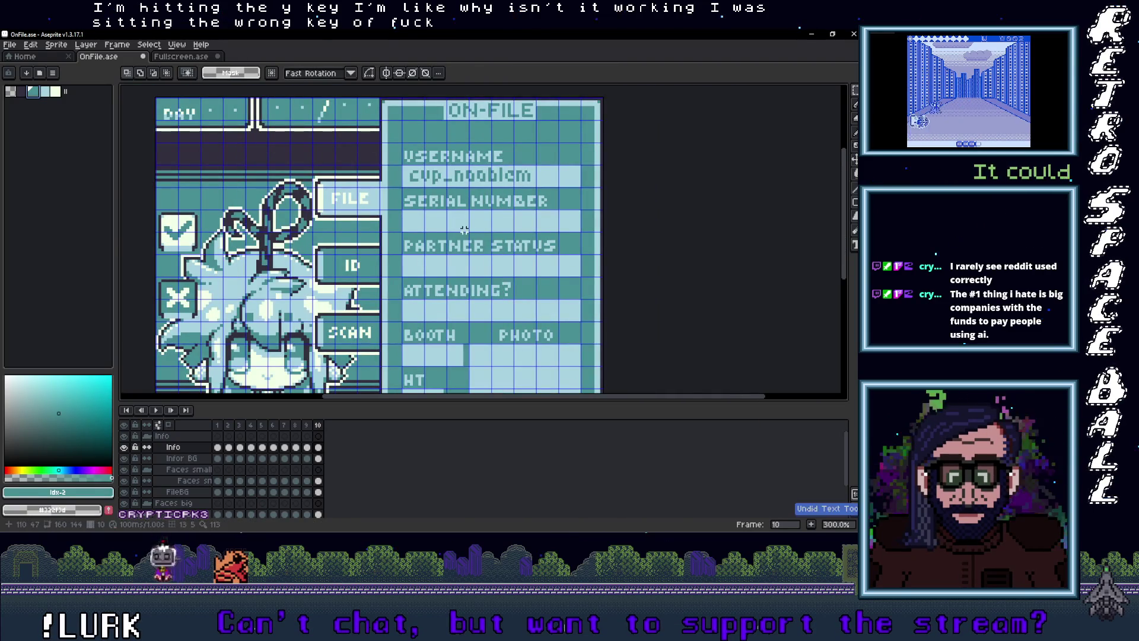
scroll(467, 229, up, 2)
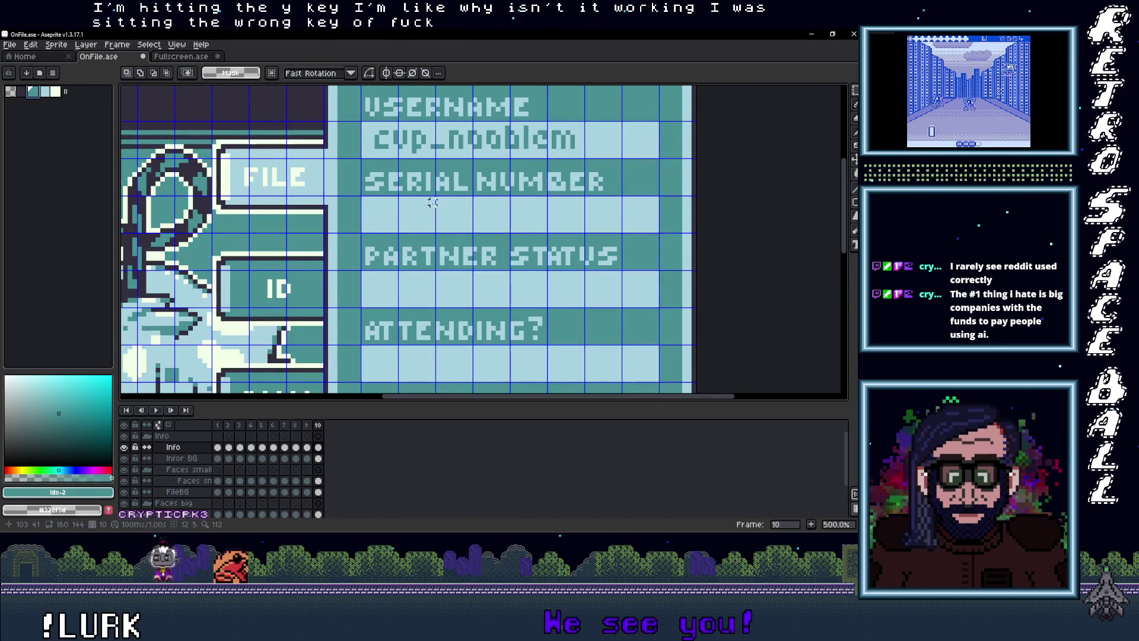
key(t)
drag(364, 198, 660, 233)
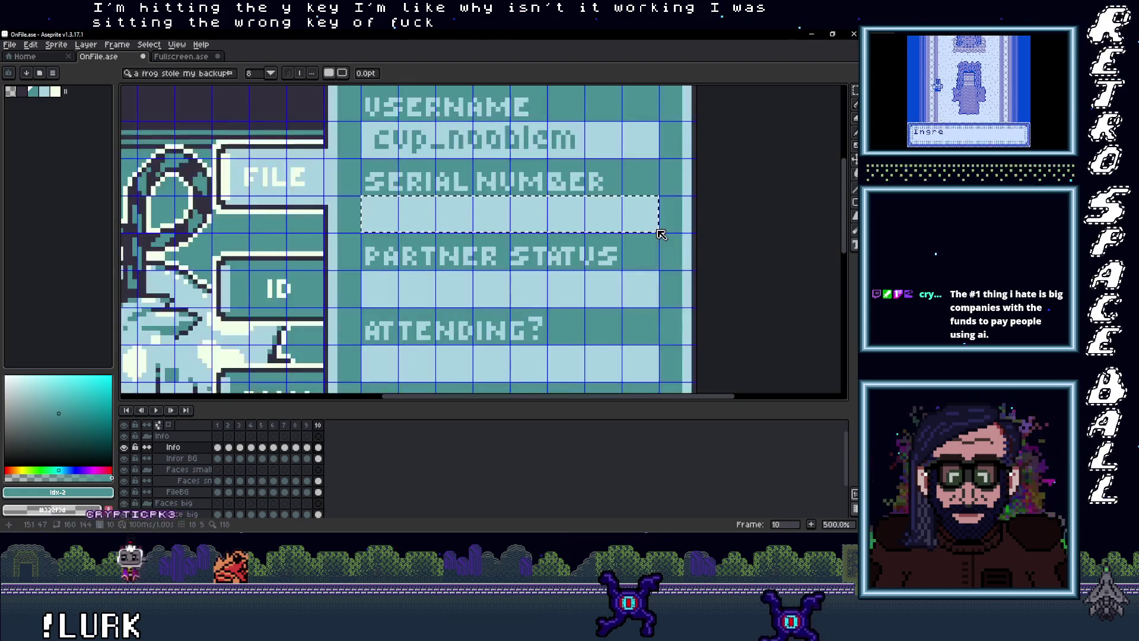
text(8211-6141)
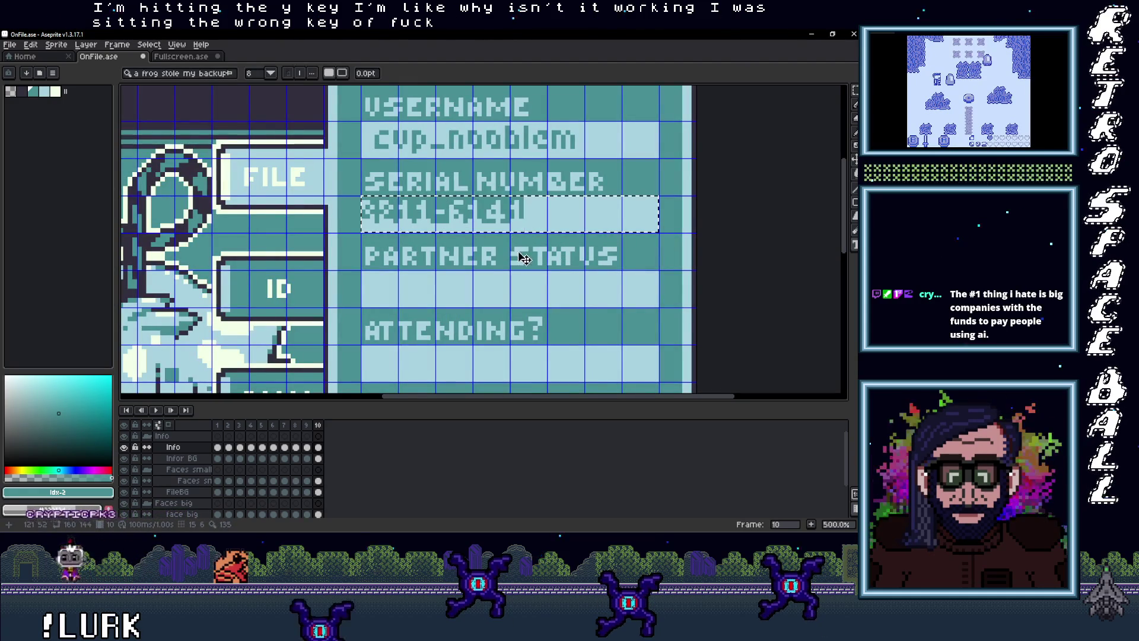
key(Return)
Nudge the serial number slightly right and down and commit its position
key(m)
scroll(486, 236, up, 2)
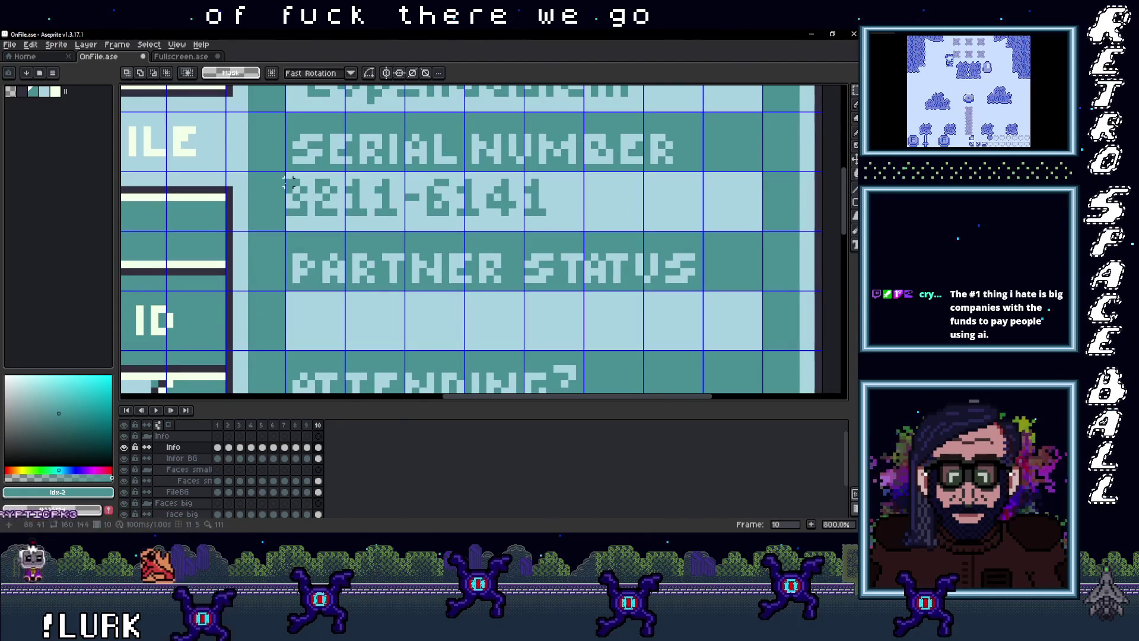
drag(288, 180, 544, 217)
drag(448, 209, 470, 216)
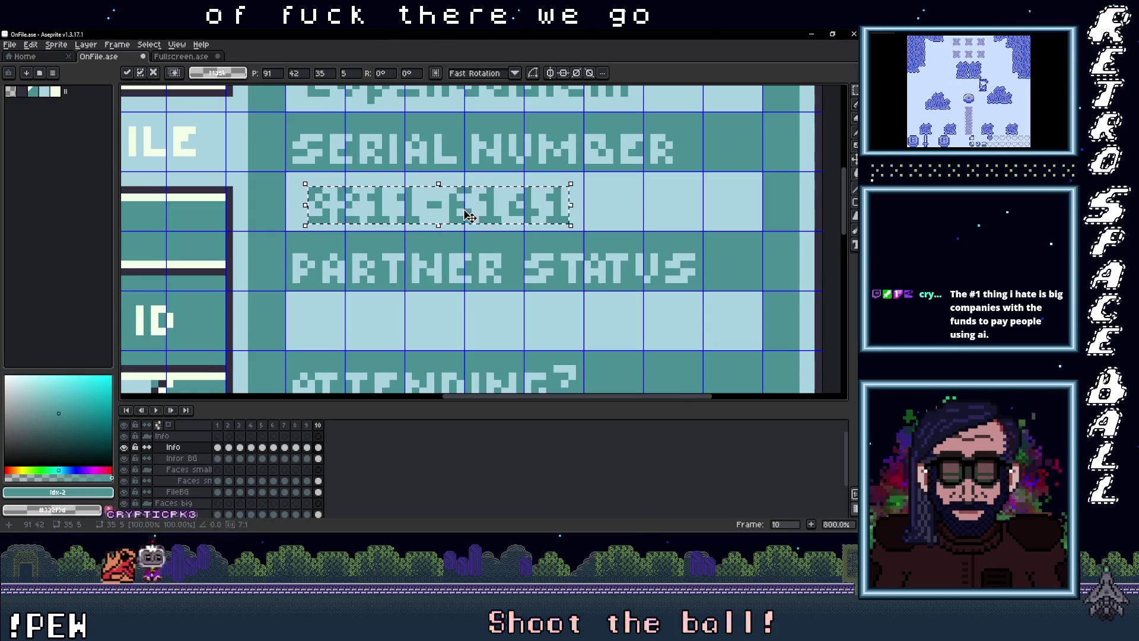
scroll(468, 216, down, 2)
click(513, 266)
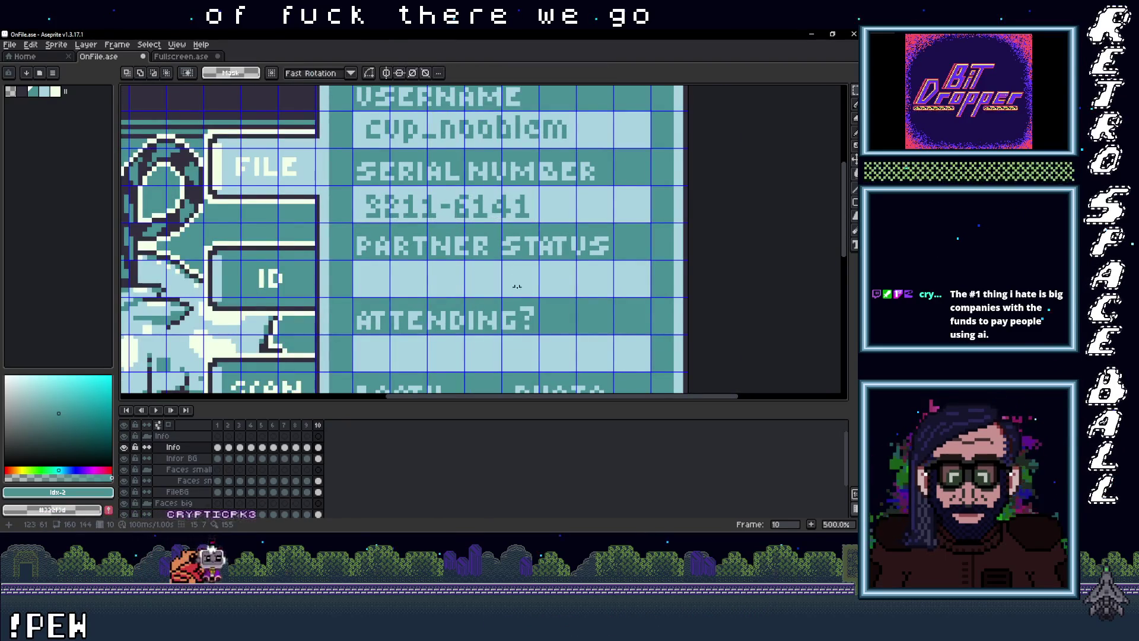
scroll(513, 265, down, 2)
scroll(427, 232, up, 2)
scroll(427, 232, down, 3)
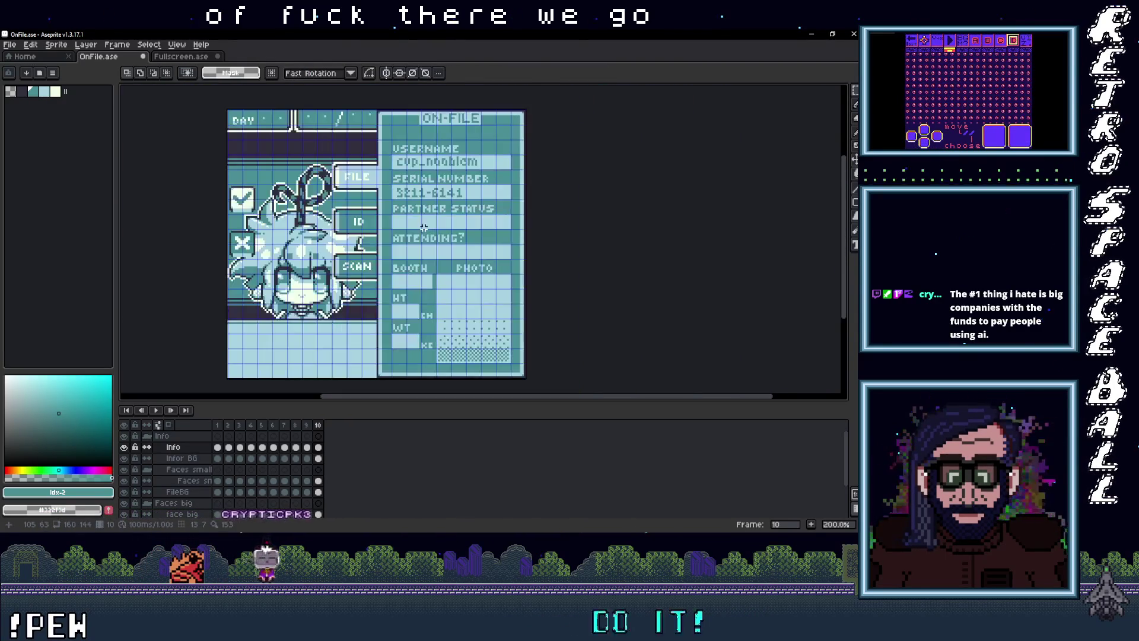
scroll(424, 239, up, 3)
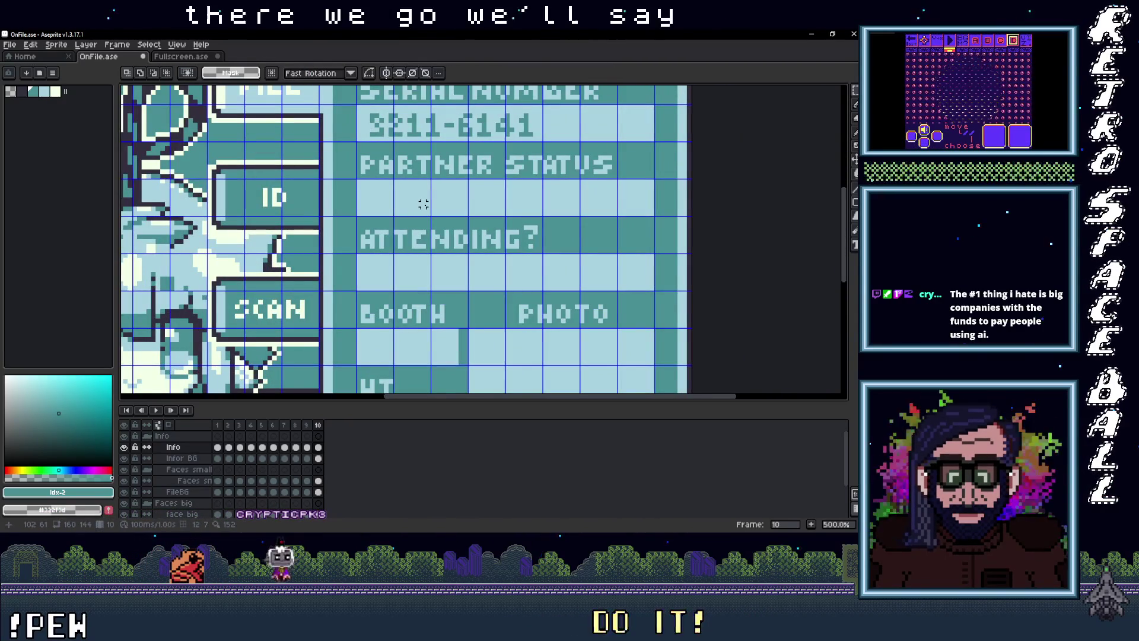
Type 'No' in a small text box under PARTNER STATUS
key(t)
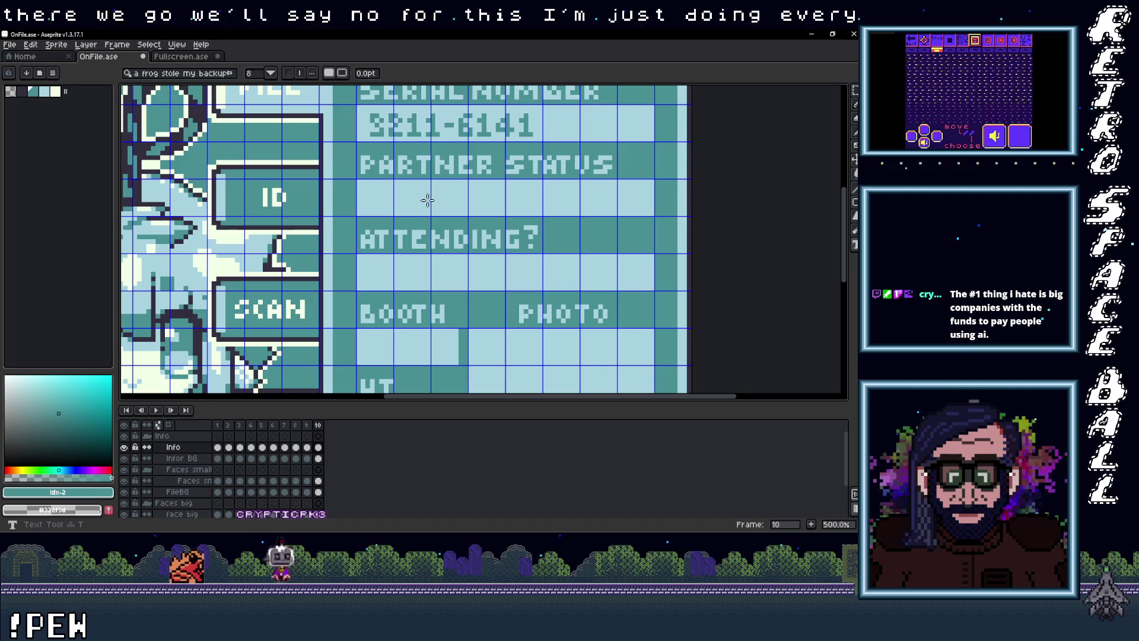
click(429, 200)
drag(442, 174, 442, 168)
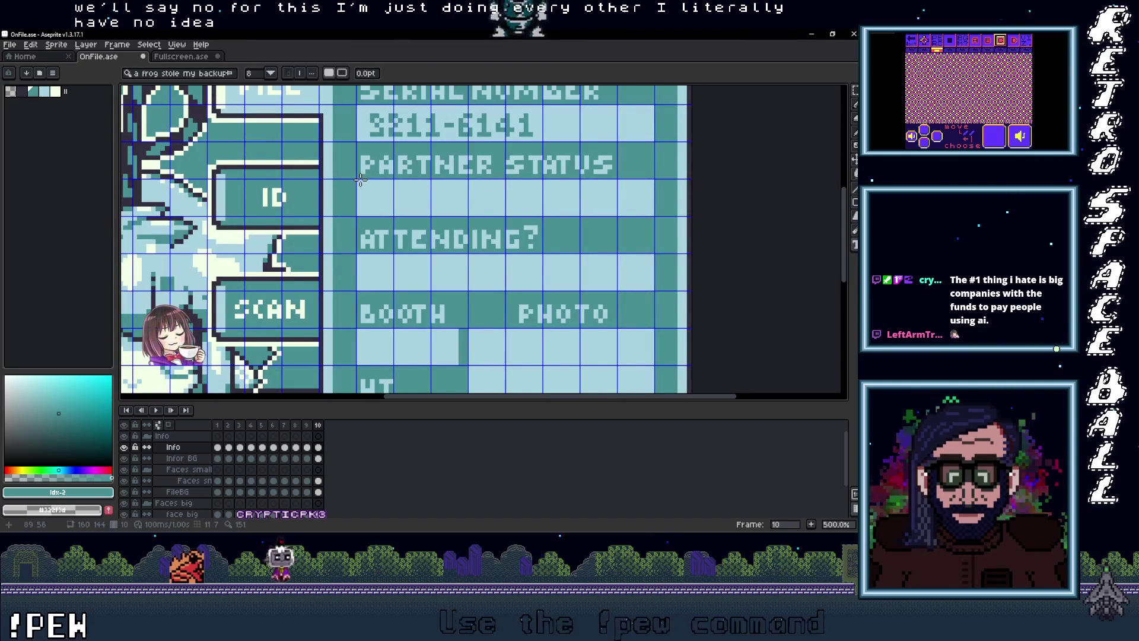
drag(360, 179, 465, 212)
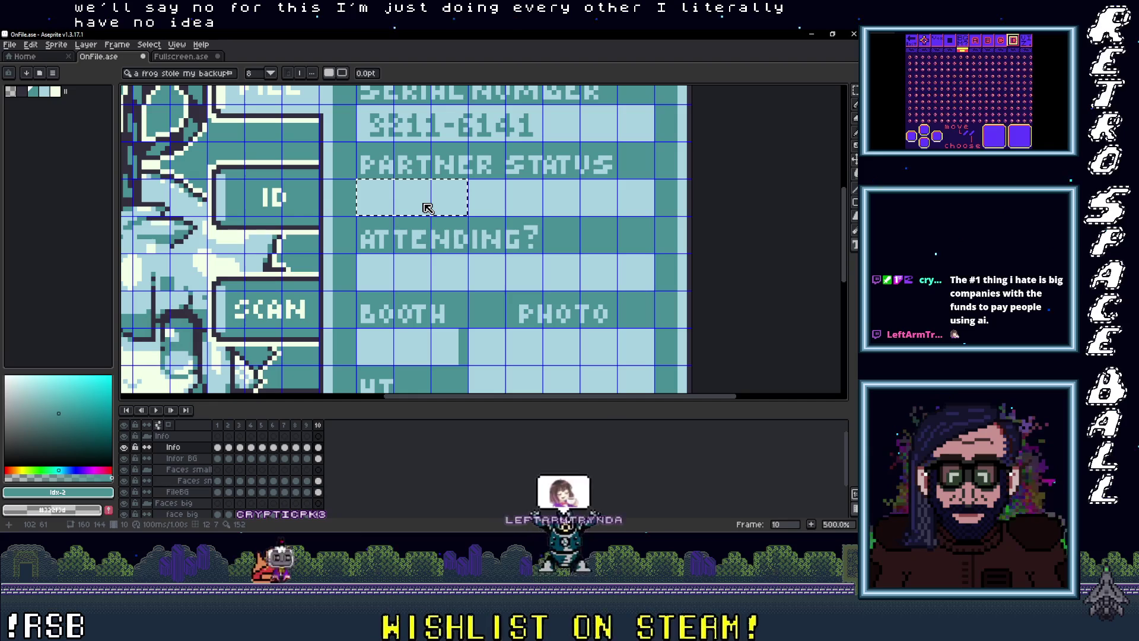
text(f)
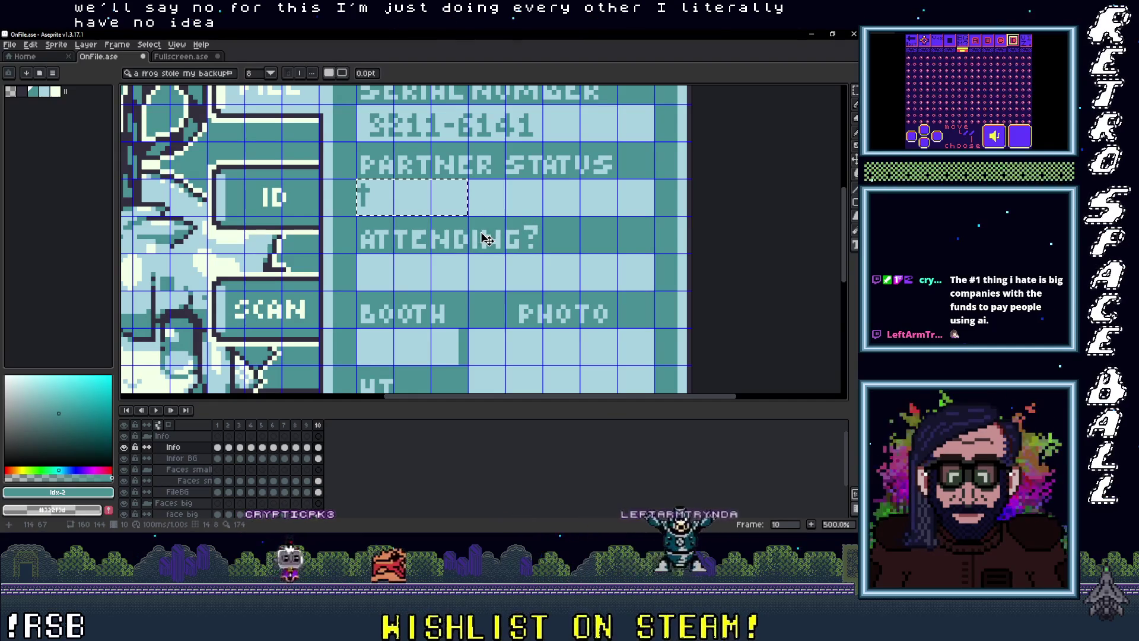
key(BackSpace)
text(NO)
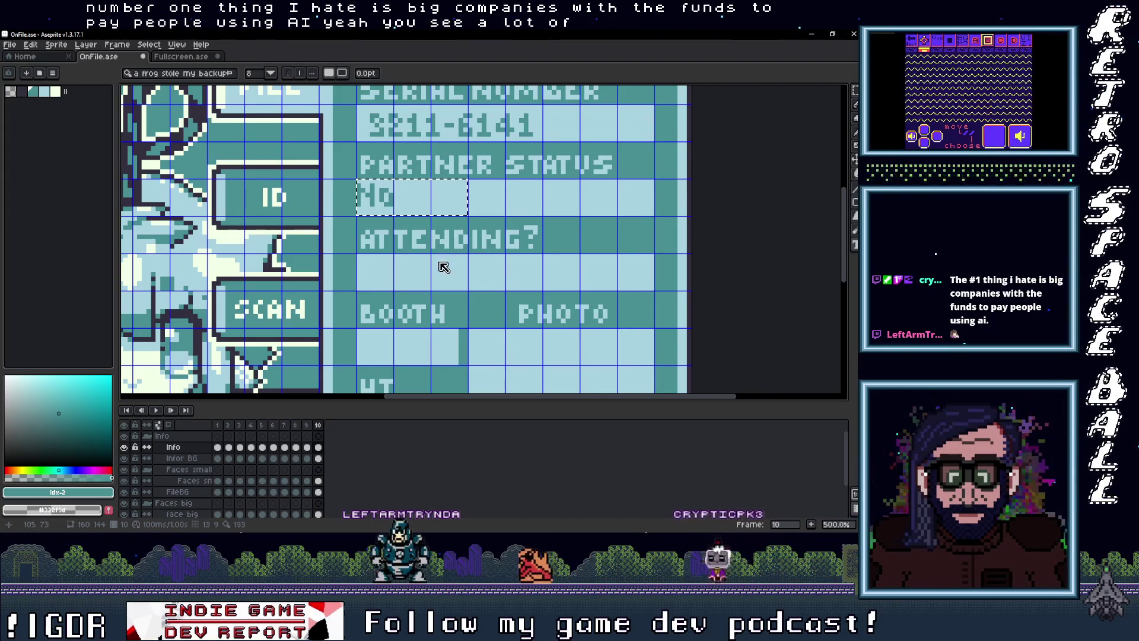
Shift the No text a couple of pixels right and down and commit it
key(m)
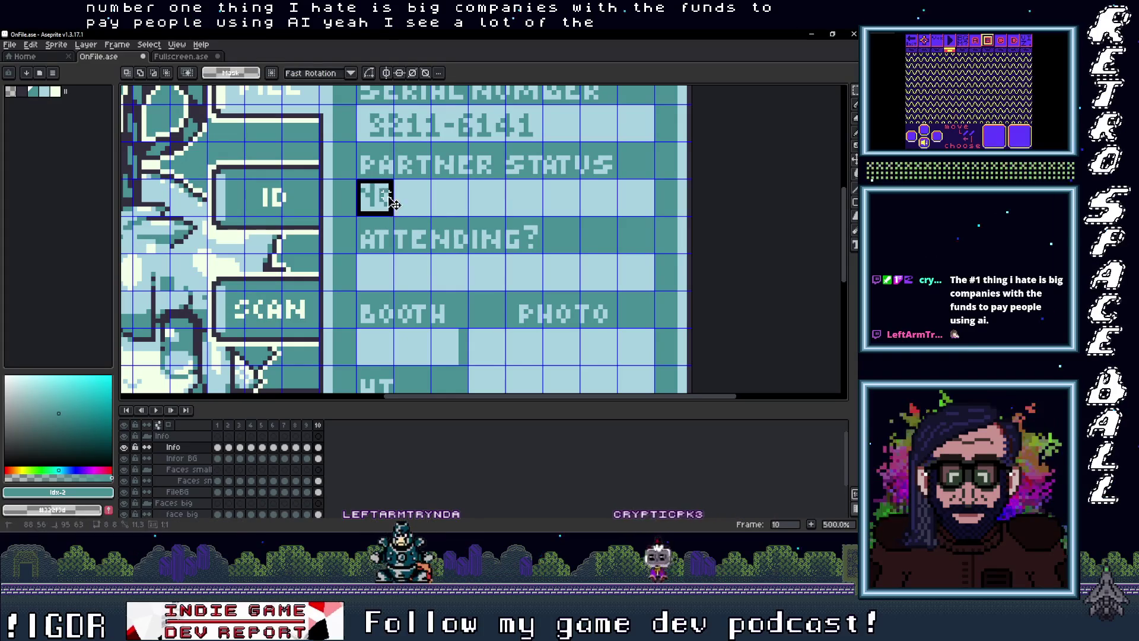
drag(385, 196, 395, 196)
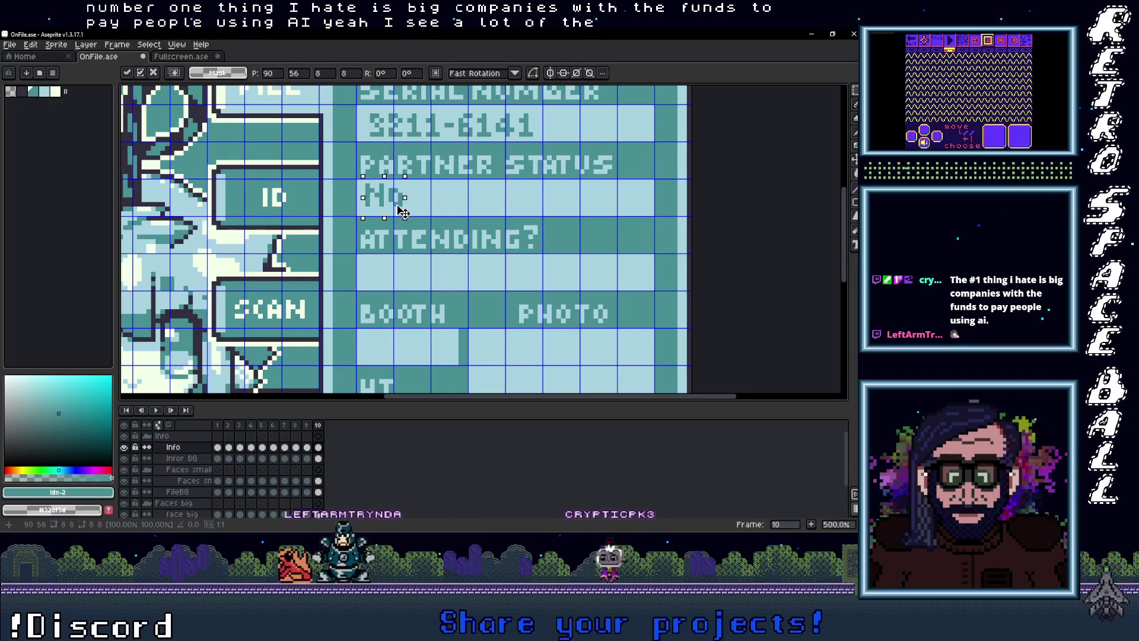
drag(393, 193, 397, 198)
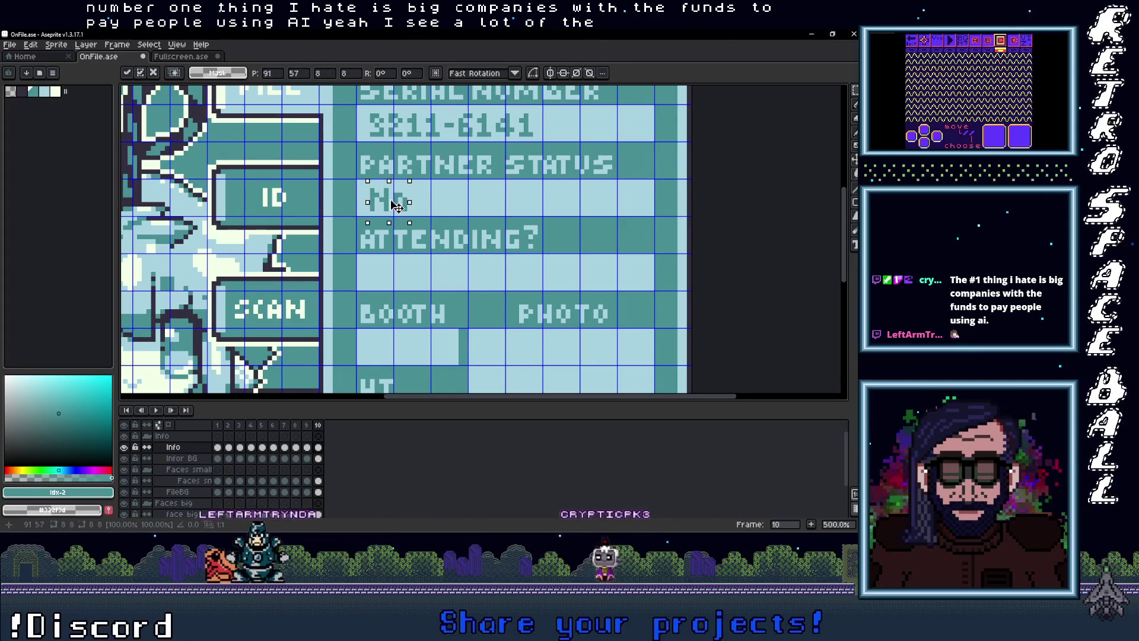
click(455, 199)
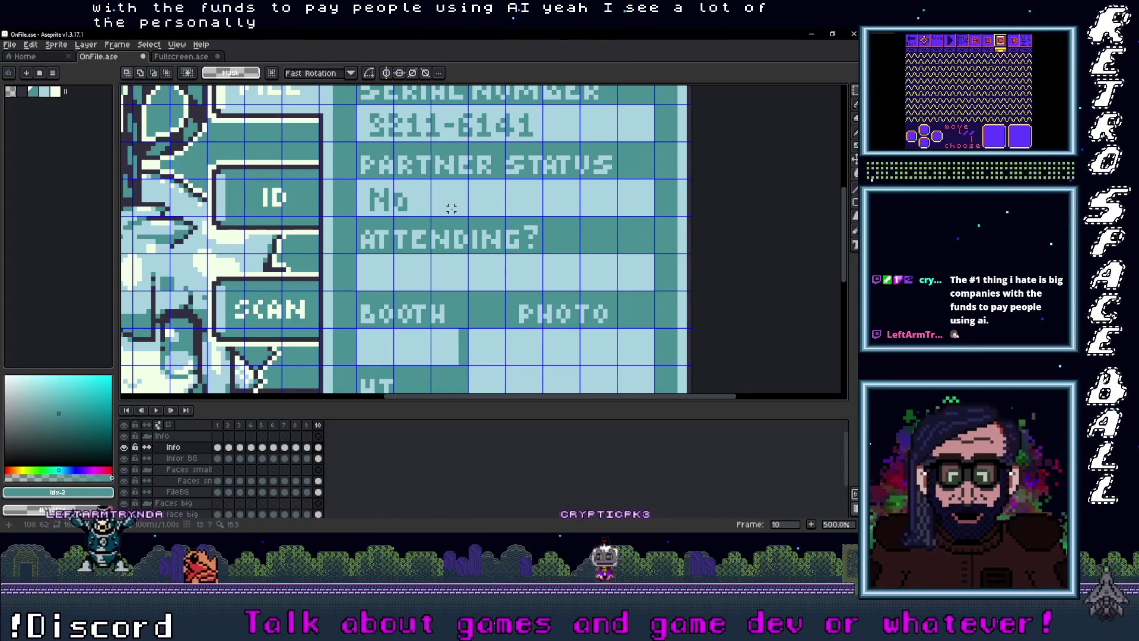
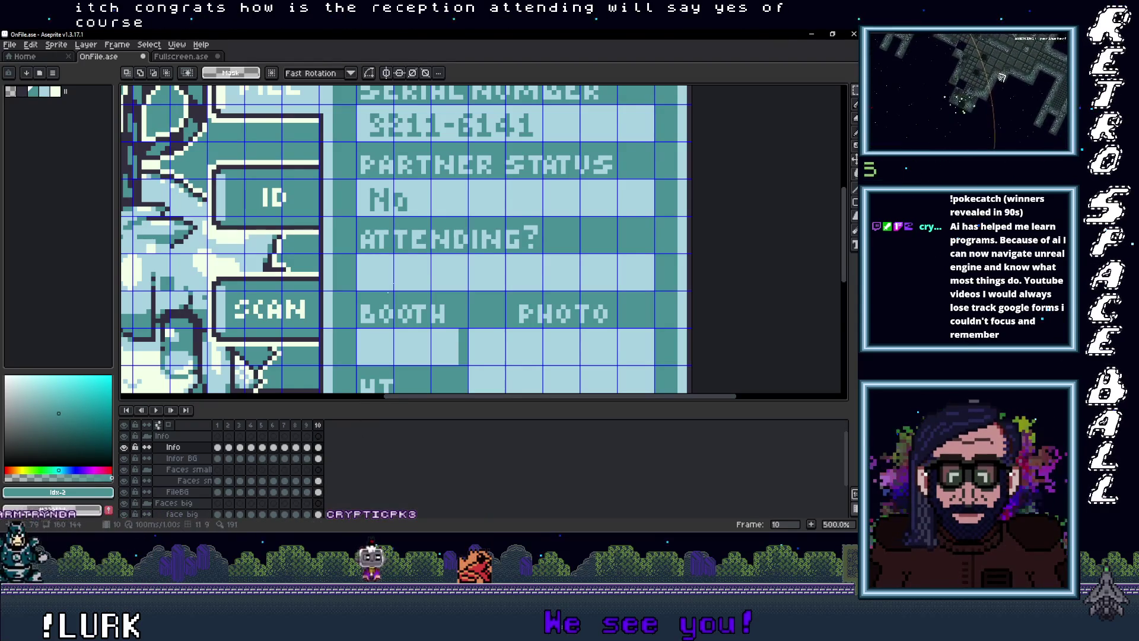
Type Yes in a text box under the ATTENDING? heading
key(t)
click(408, 269)
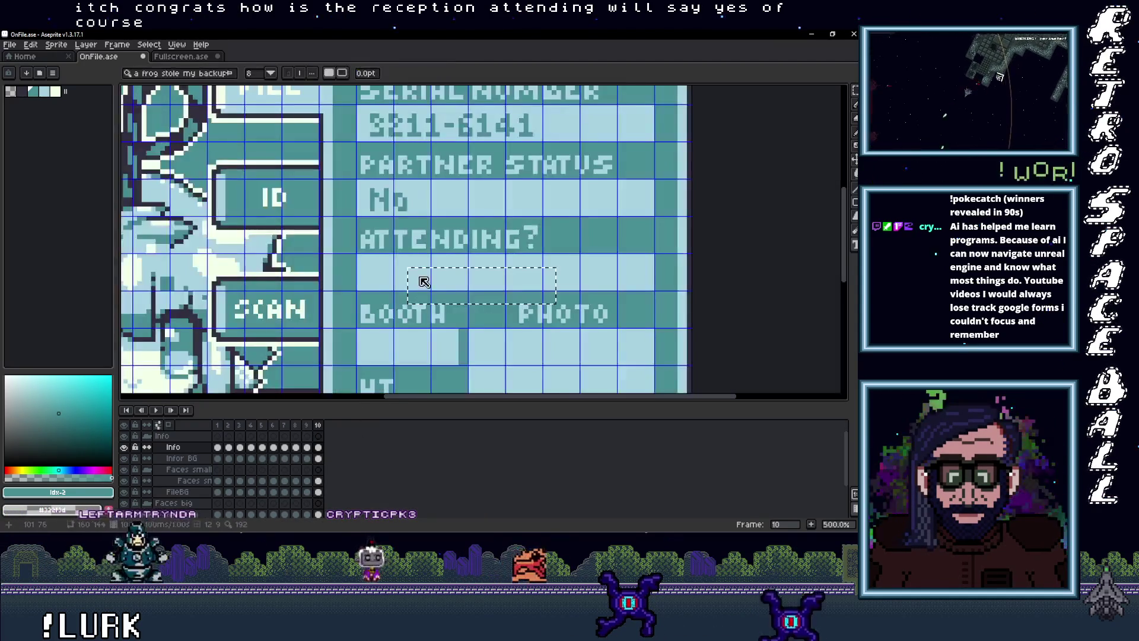
key(Escape)
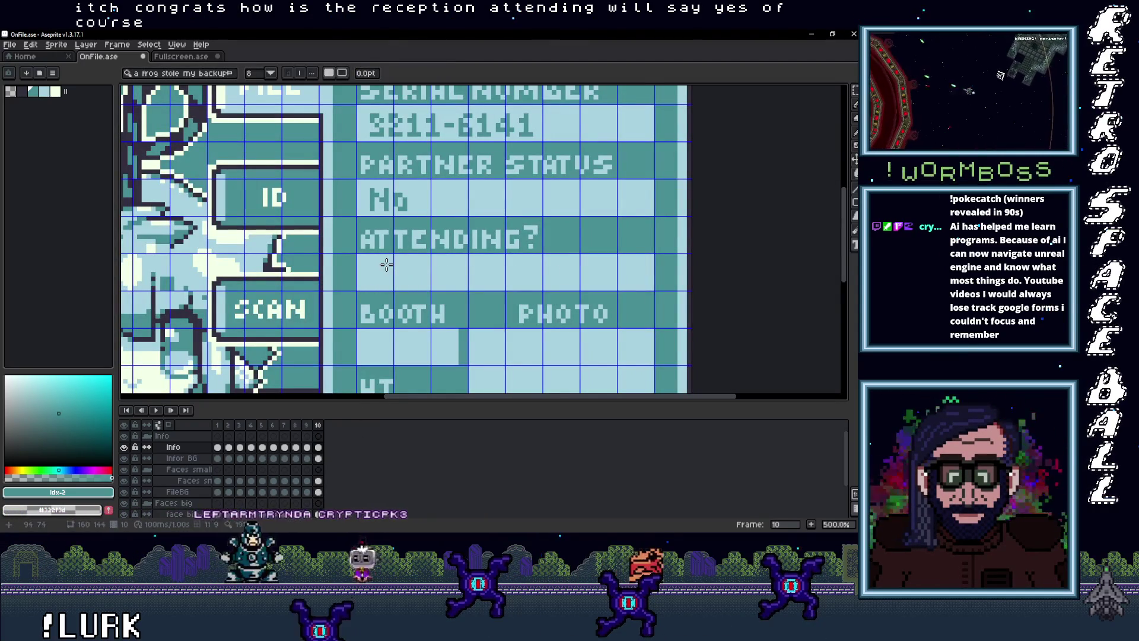
click(356, 255)
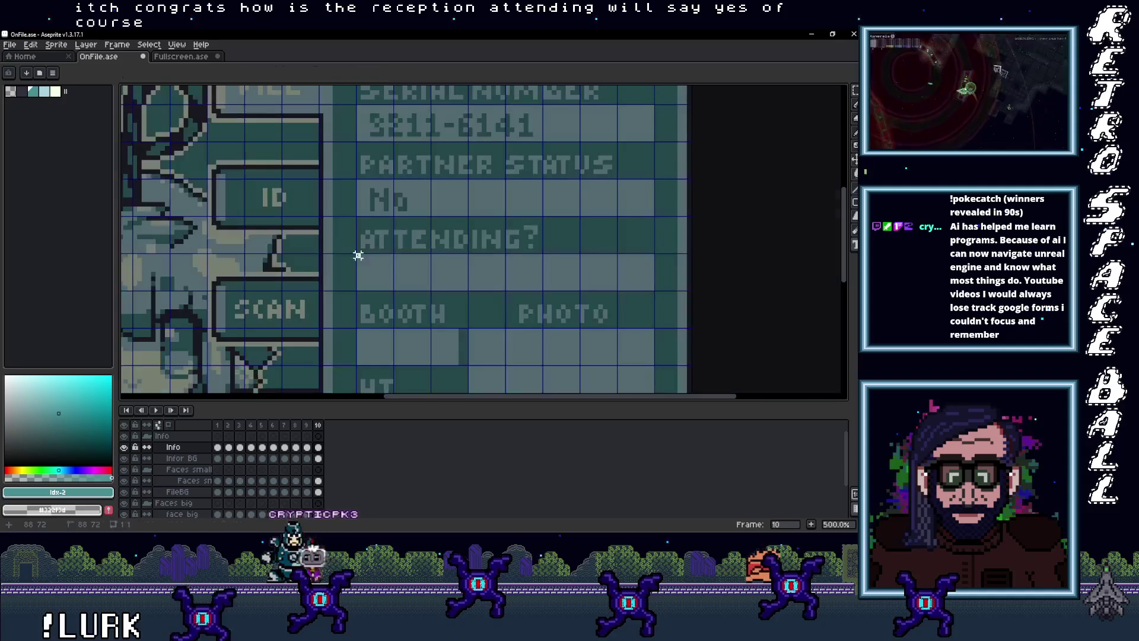
key(t)
text(Yes)
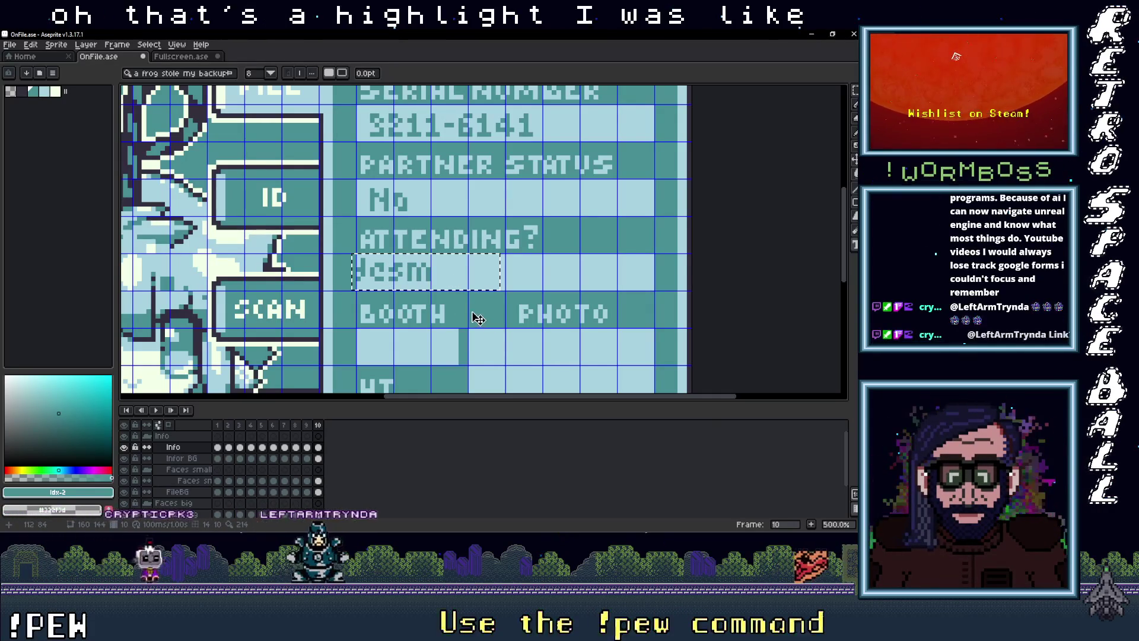
Select the Yes text with the marquee and move it neatly into its row
key(m)
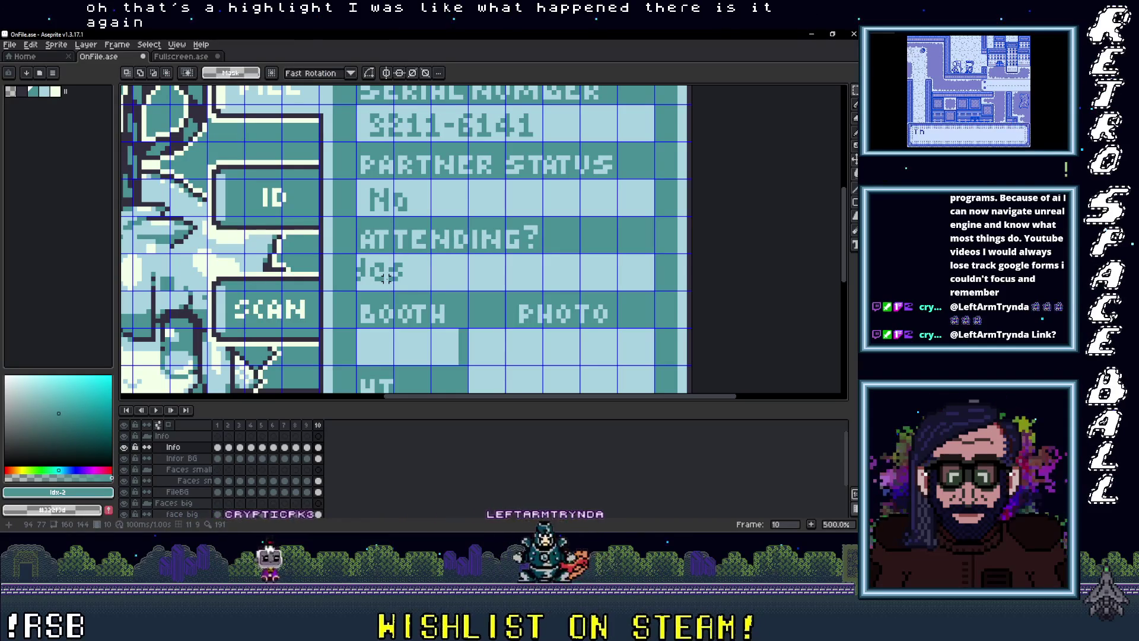
mouse_move(434, 293)
mouse_down()
mouse_move(359, 259)
mouse_move(403, 278)
mouse_up()
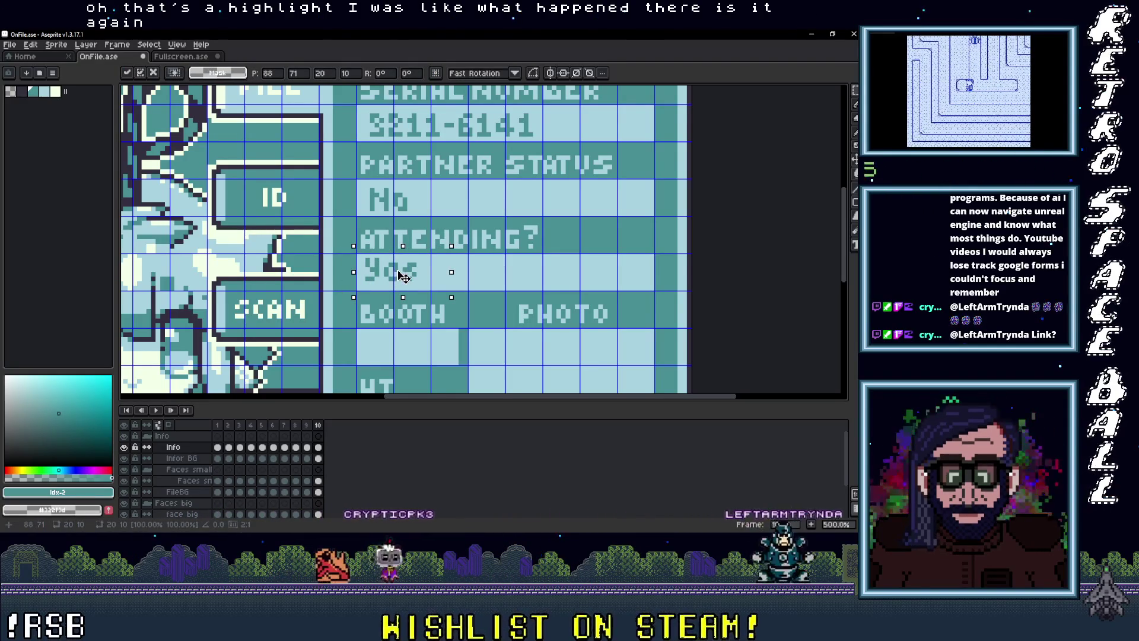
click(506, 292)
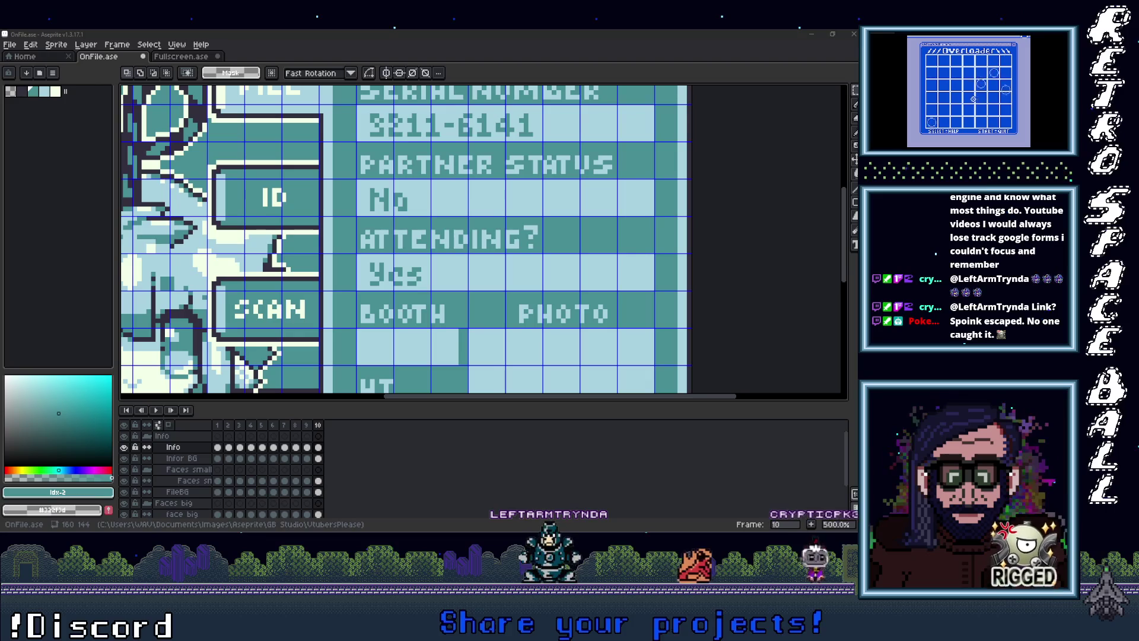
scroll(498, 254, down, 5)
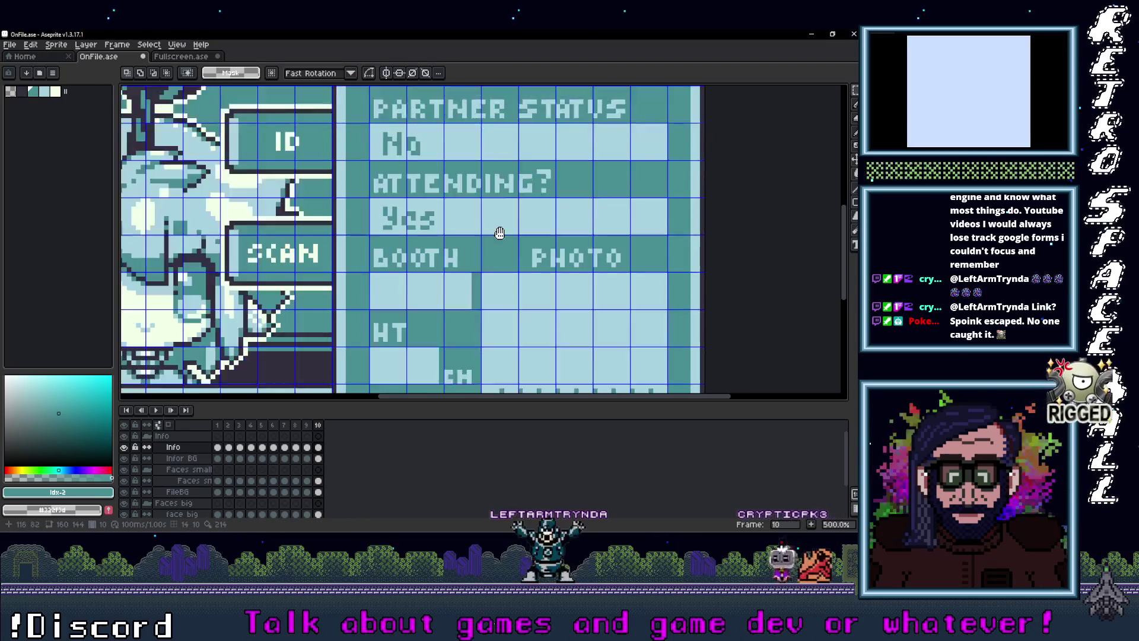
scroll(484, 221, down, 2)
drag(485, 222, 465, 248)
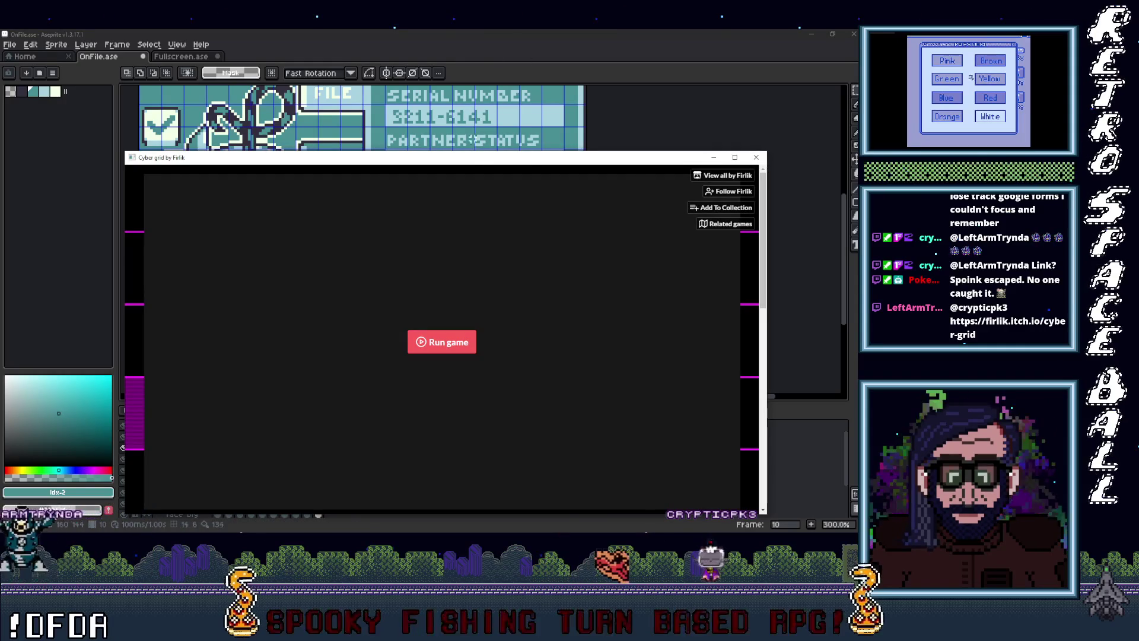
Scroll through the Cyber Grid page's game description and comments
scroll(741, 327, down, 5)
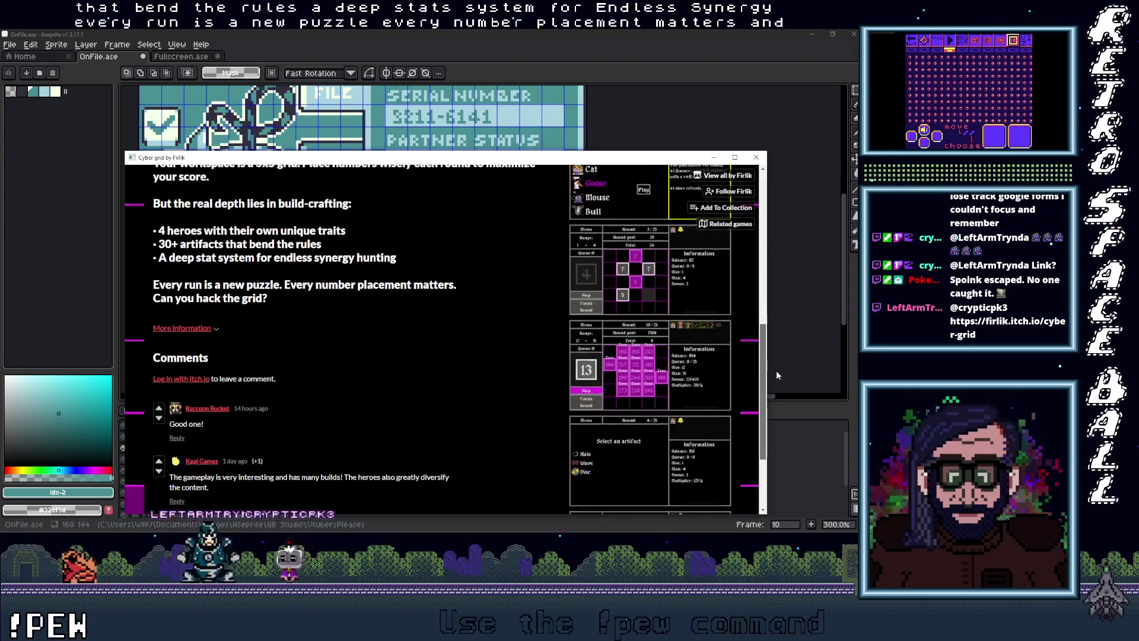
scroll(757, 451, down, 3)
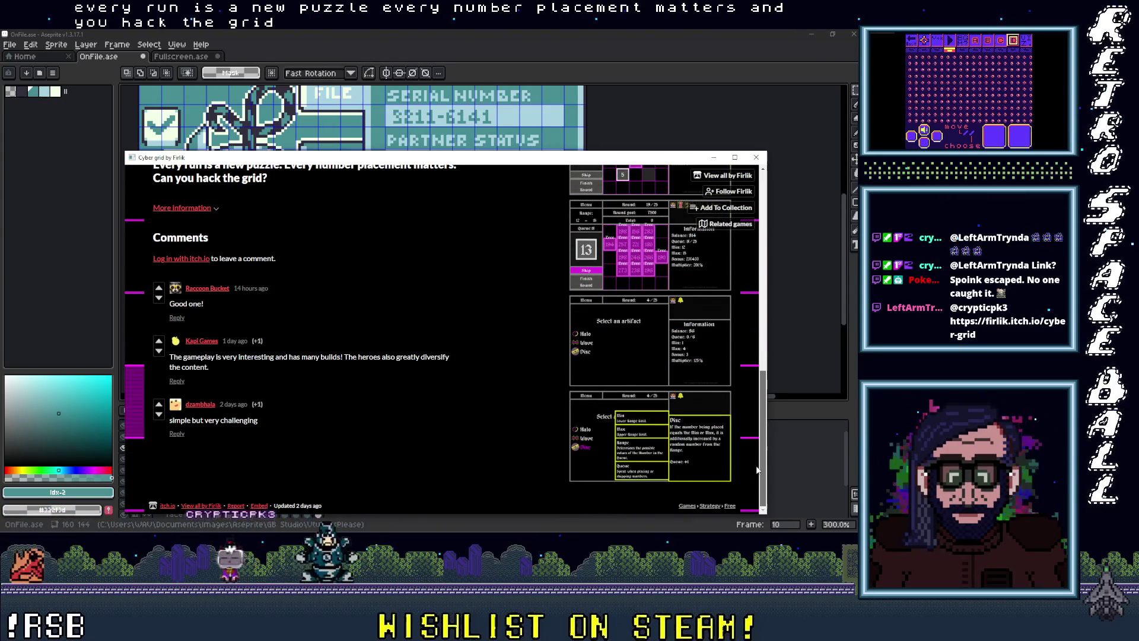
scroll(762, 437, up, 3)
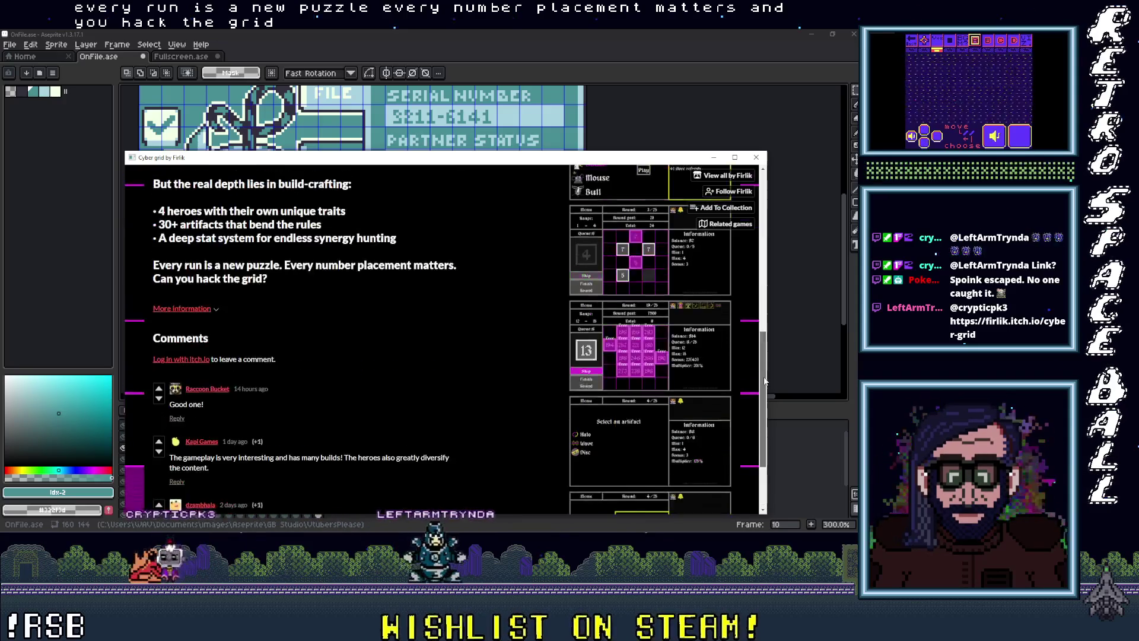
scroll(765, 438, down, 3)
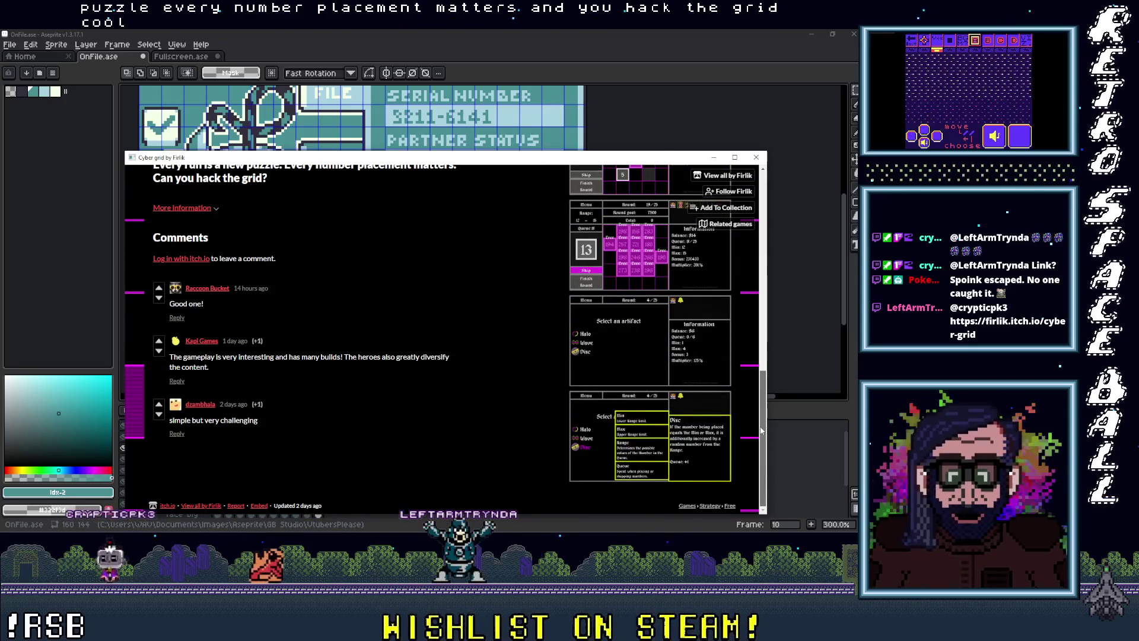
mouse_move(760, 421)
mouse_down()
mouse_move(771, 181)
mouse_move(759, 370)
mouse_move(756, 340)
mouse_up()
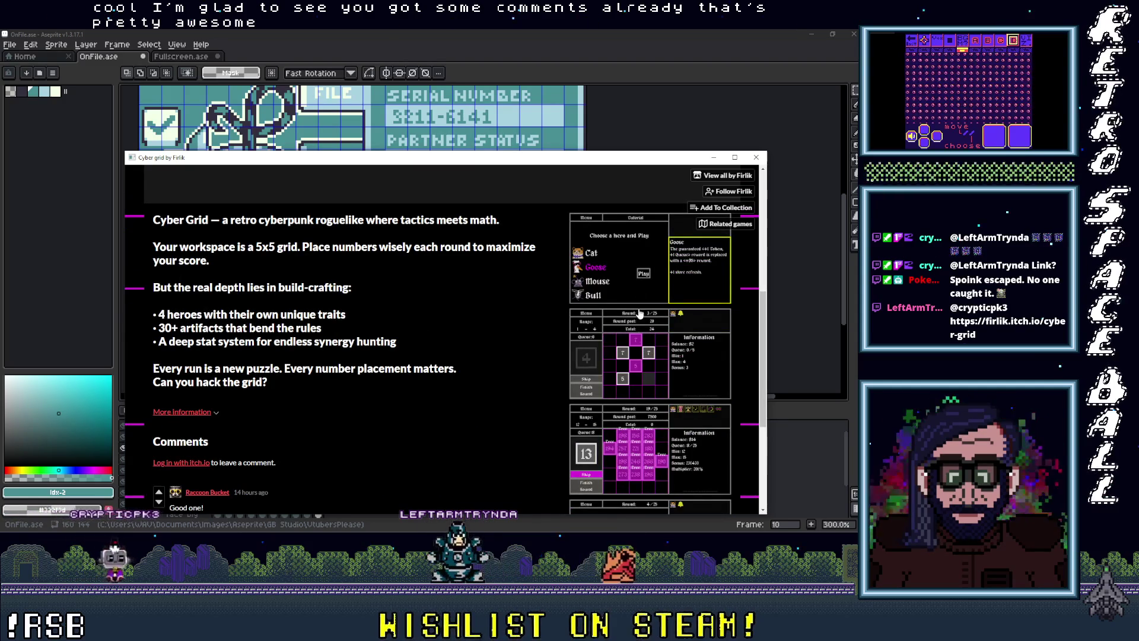
Enlarge the hero-select screenshot and page through the Cyber Grid screenshot gallery
click(634, 367)
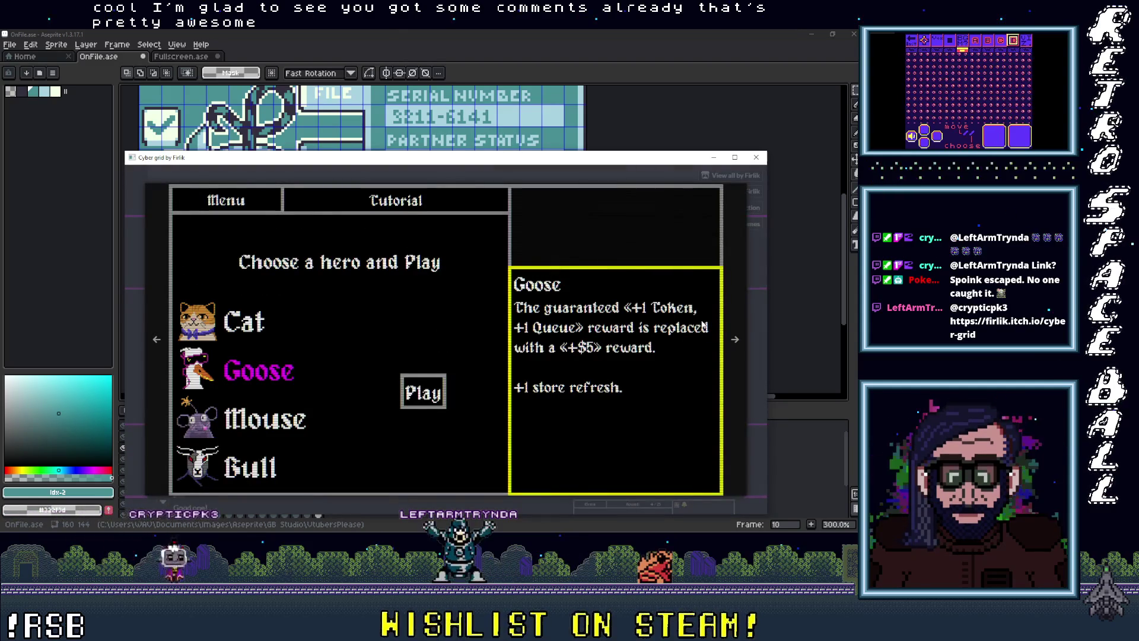
click(736, 341)
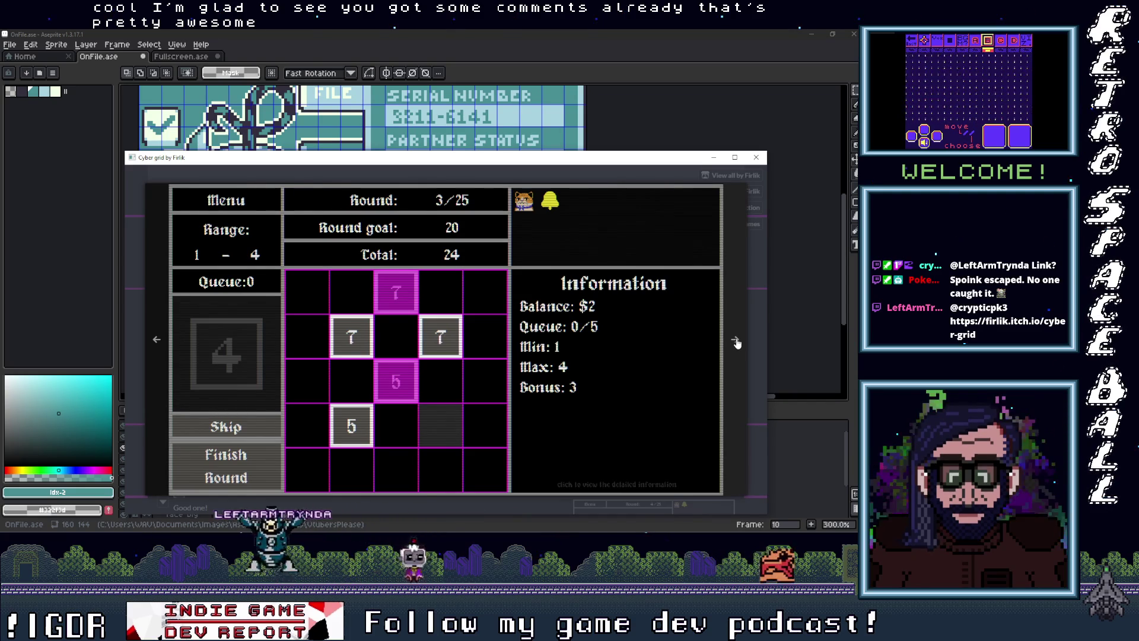
click(736, 341)
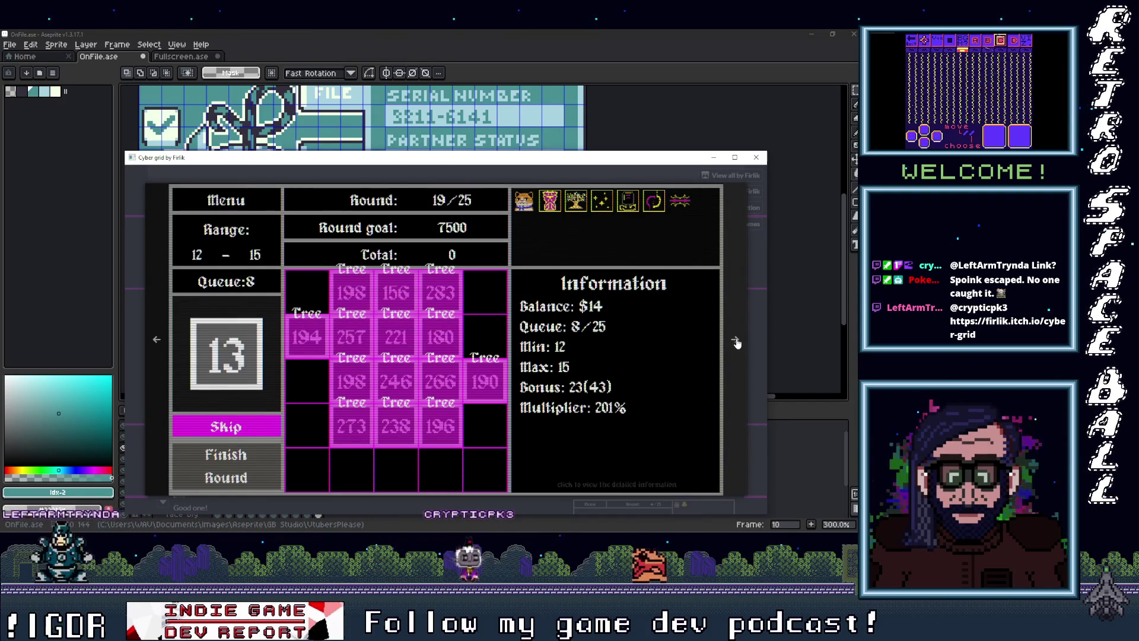
click(736, 342)
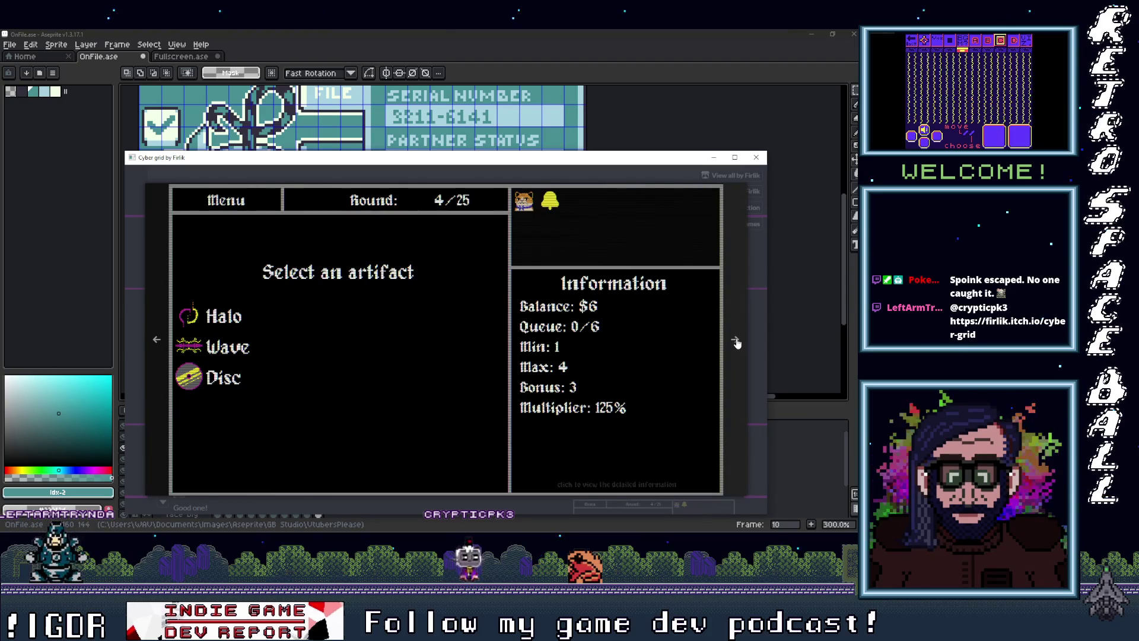
click(736, 343)
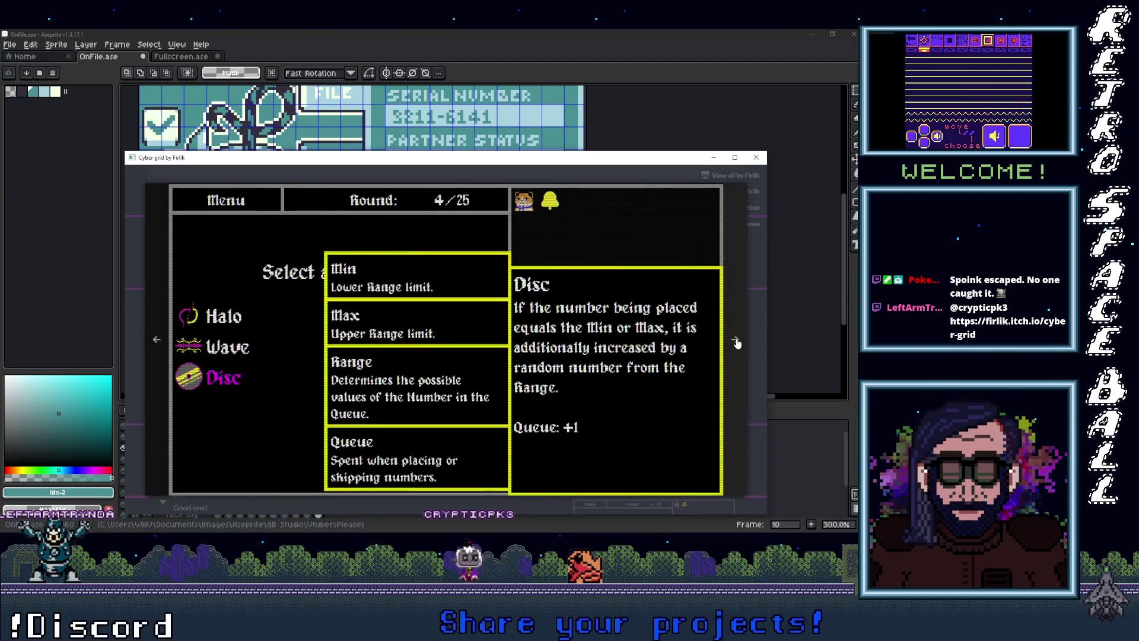
click(736, 343)
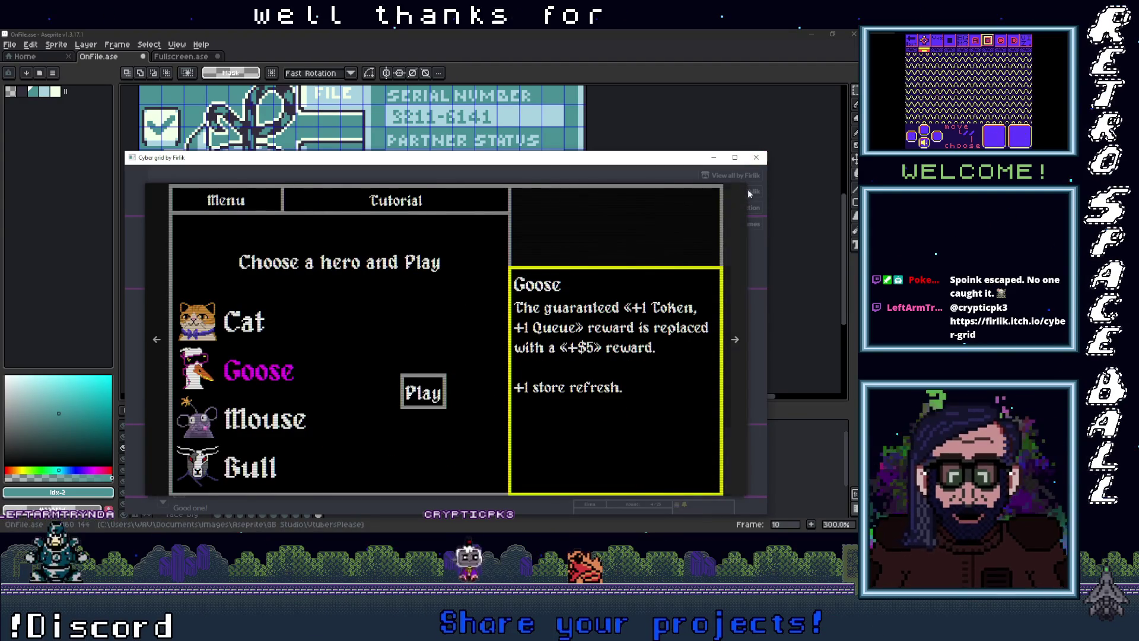
Close the enlarged view, return to the page top, and close the game window
click(613, 167)
scroll(581, 401, up, 5)
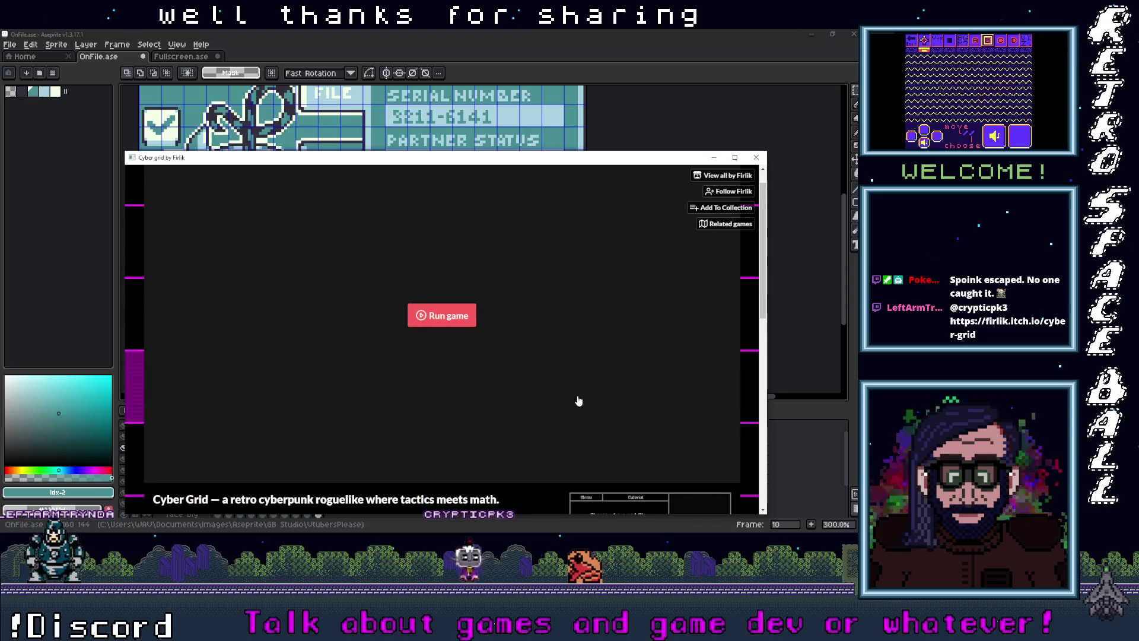
click(713, 158)
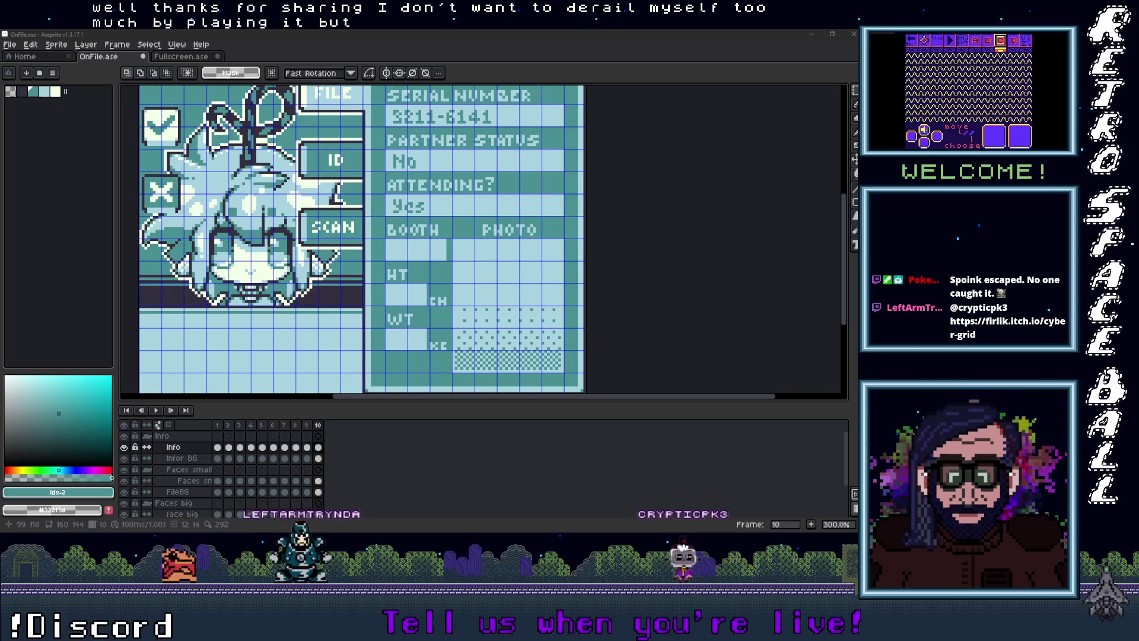
Pan the Aseprite canvas right so the whole ID card shows
scroll(356, 237, right, 2)
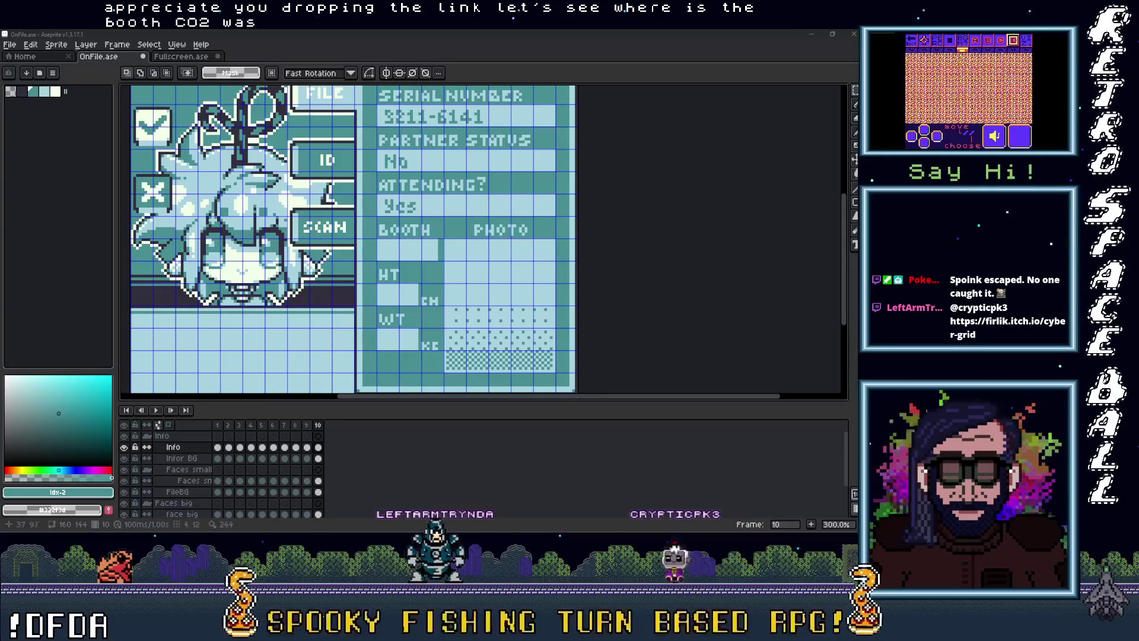
Enter C-02 in a text box in the BOOTH field, shifted slightly right and down
click(402, 271)
click(403, 278)
key(t)
drag(381, 240, 438, 259)
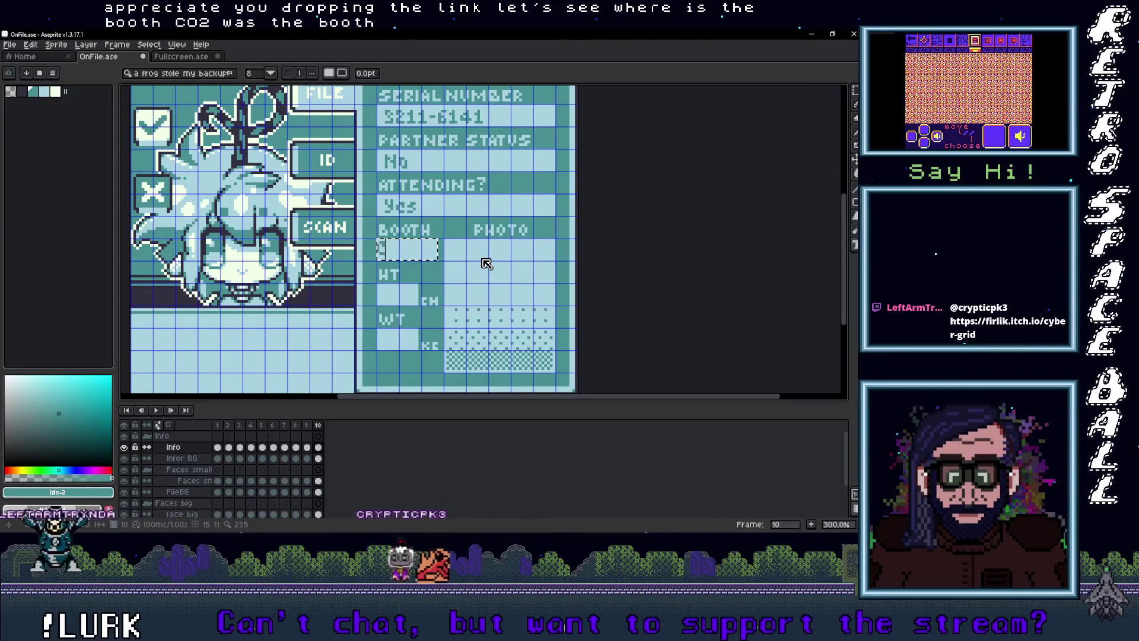
text(-0)
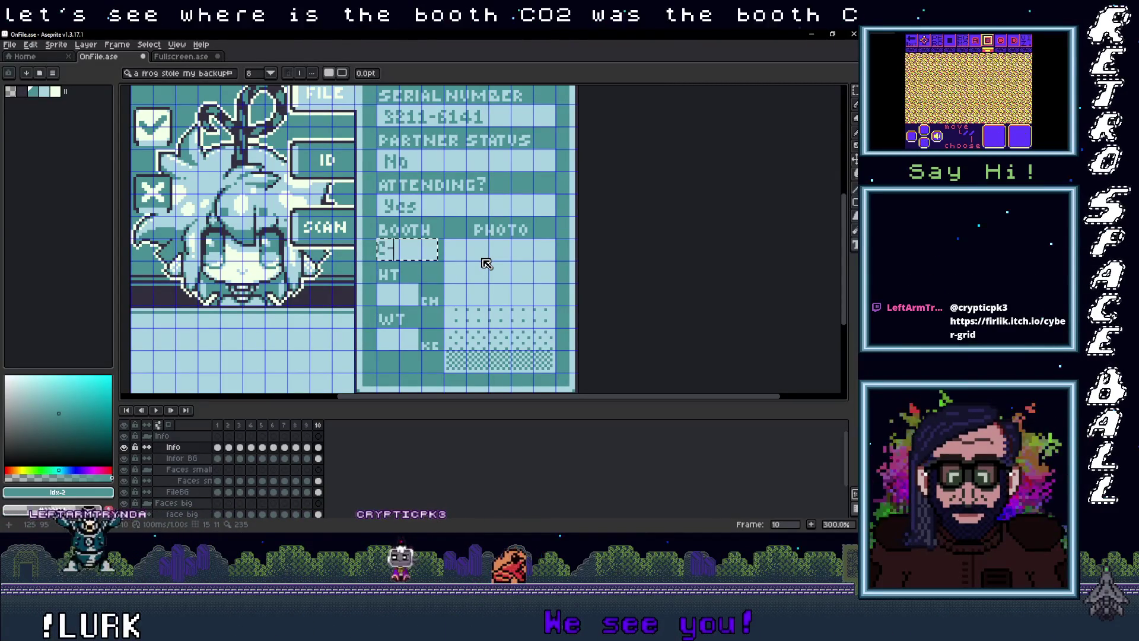
text(2)
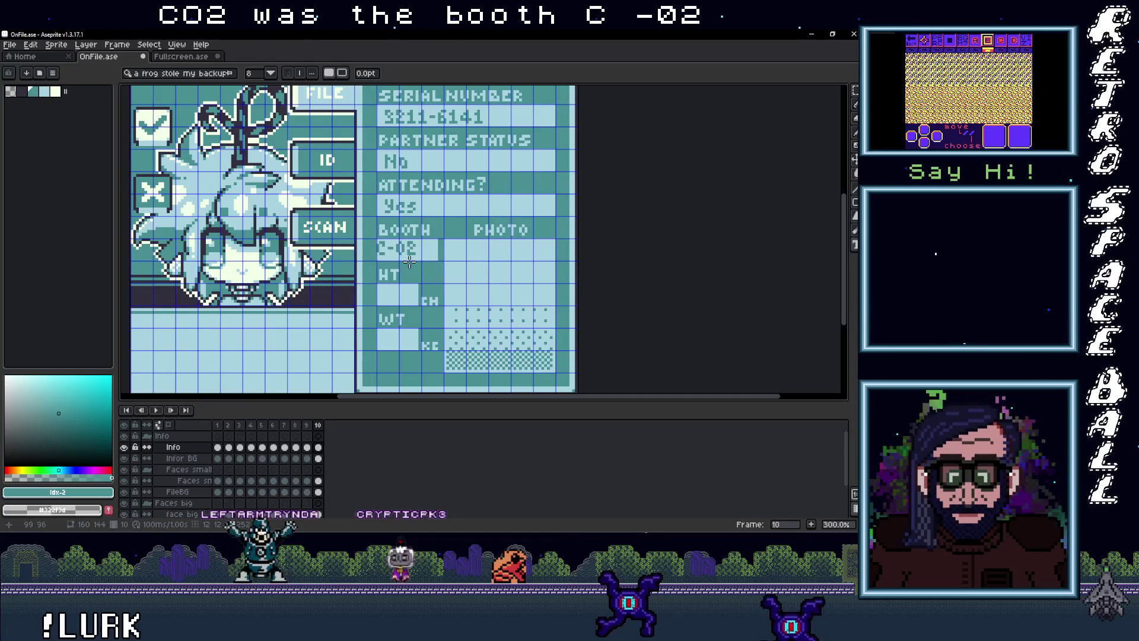
scroll(405, 261, up, 2)
key(Return)
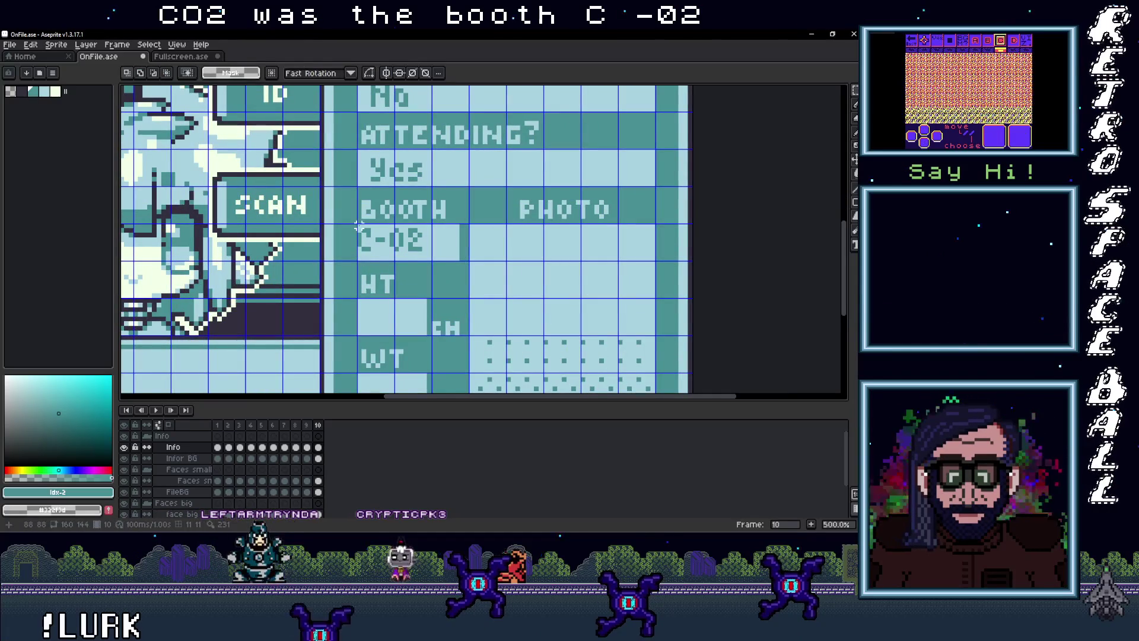
drag(403, 249, 409, 252)
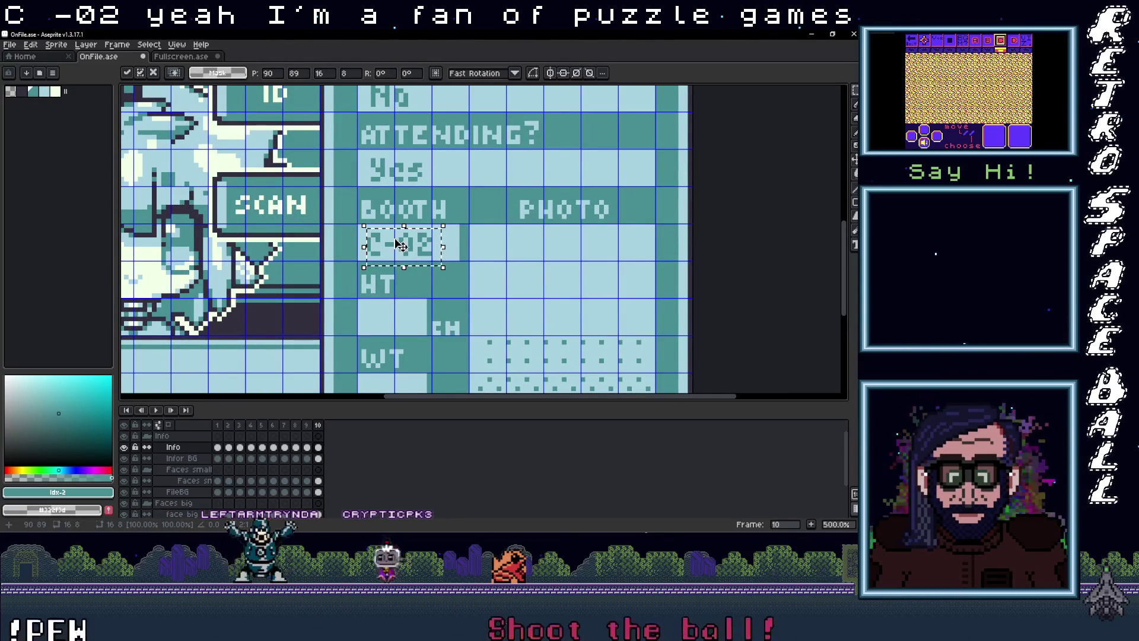
key(Return)
scroll(470, 281, down, 2)
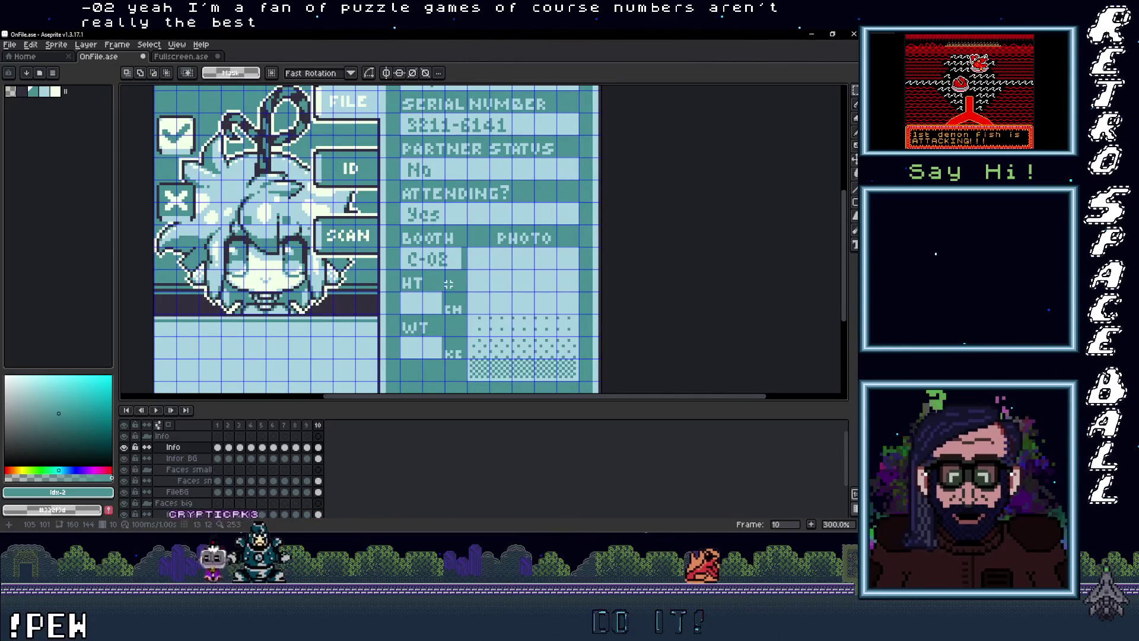
scroll(448, 284, up, 1)
scroll(449, 284, down, 3)
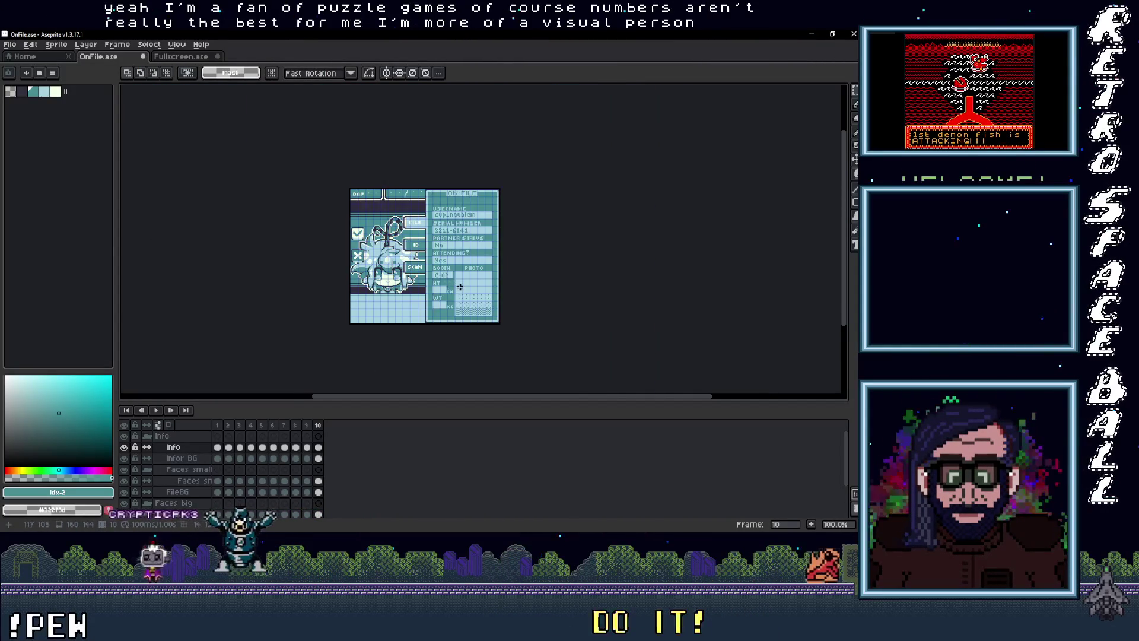
scroll(455, 288, up, 2)
scroll(441, 280, down, 1)
scroll(425, 293, up, 1)
scroll(425, 292, down, 2)
scroll(420, 297, up, 1)
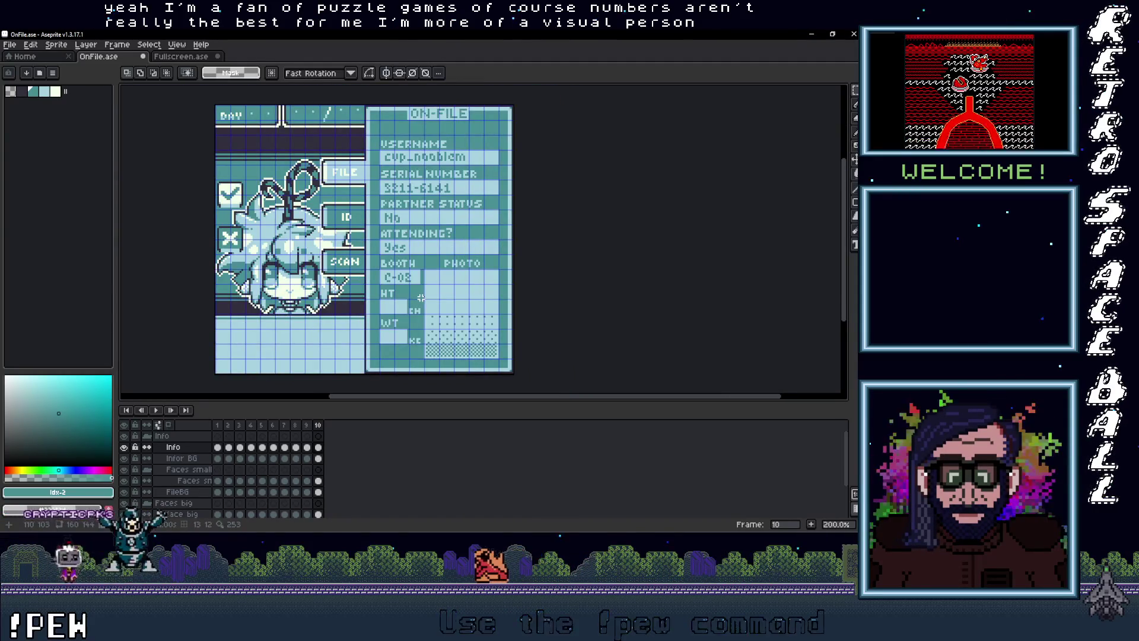
scroll(421, 297, up, 1)
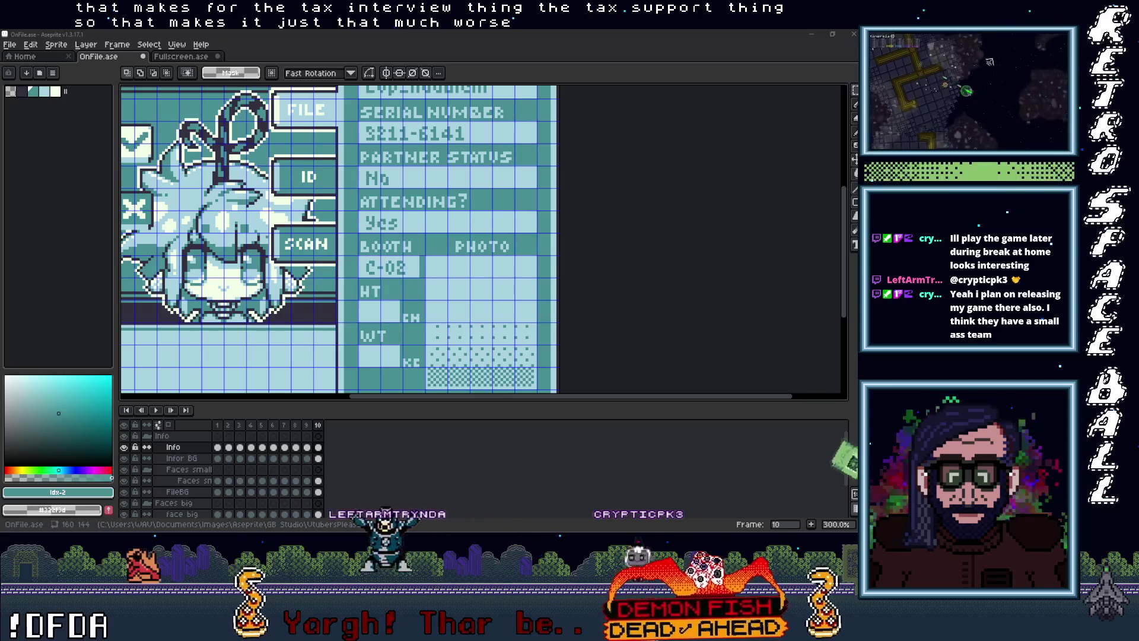
mouse_move(813, 33)
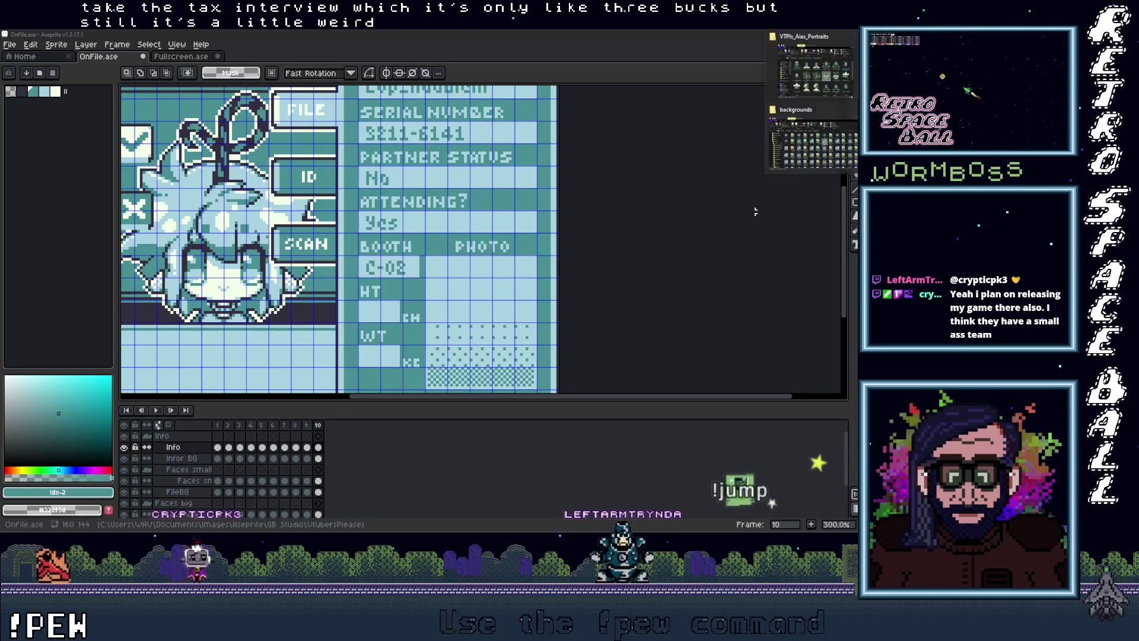
scroll(437, 264, down, 1)
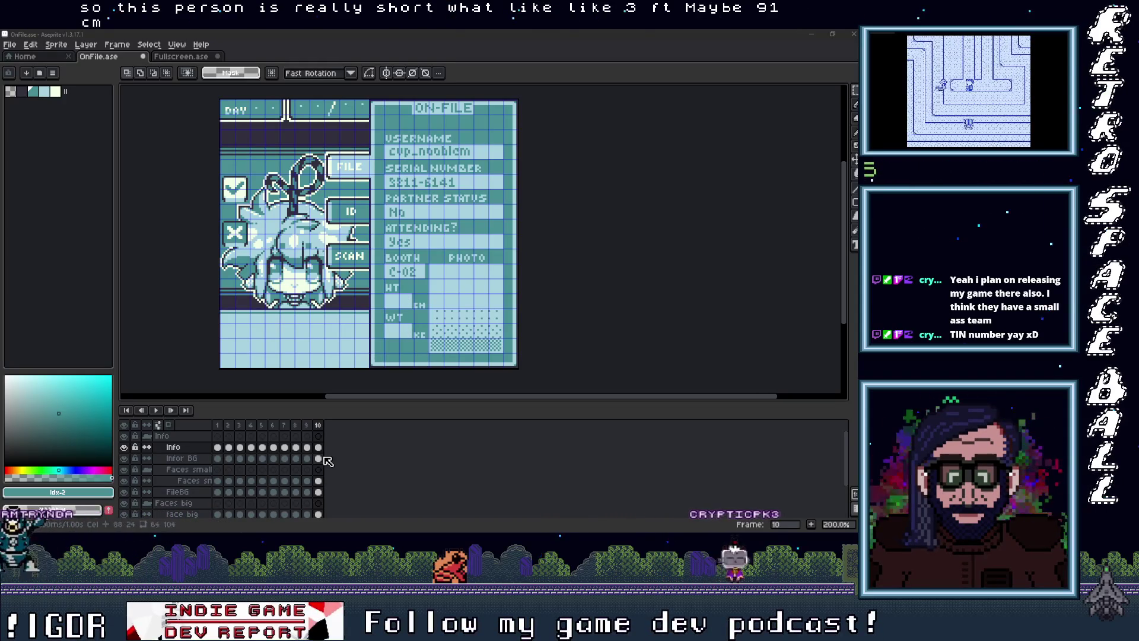
Enter 93 in the HT field beside cm and nudge it down one pixel
scroll(384, 297, up, 2)
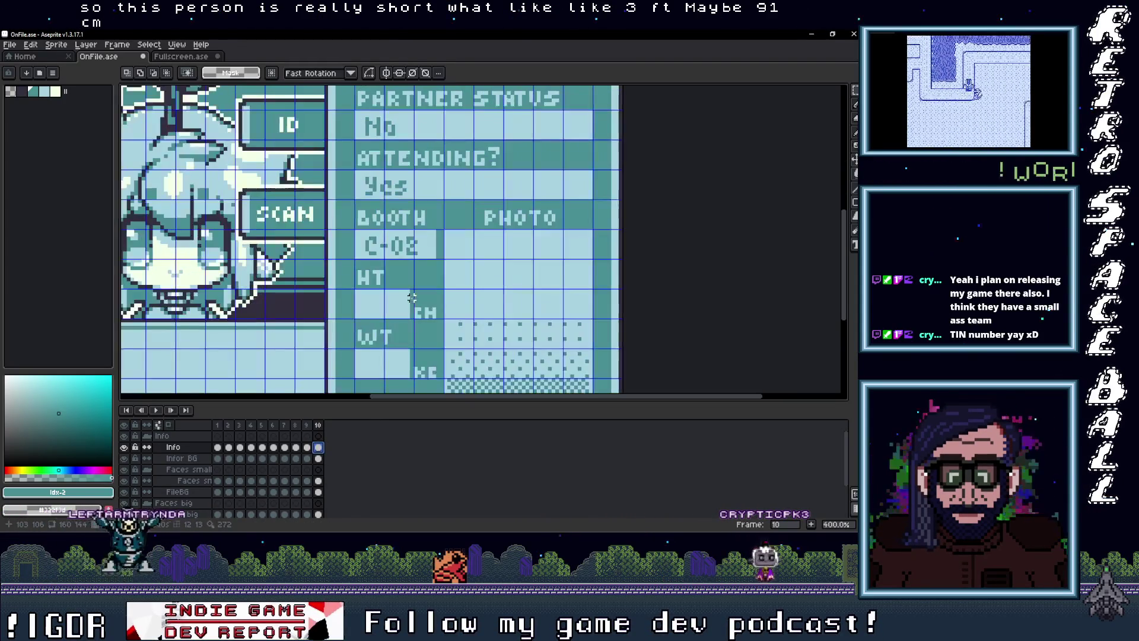
key(t)
drag(356, 289, 397, 313)
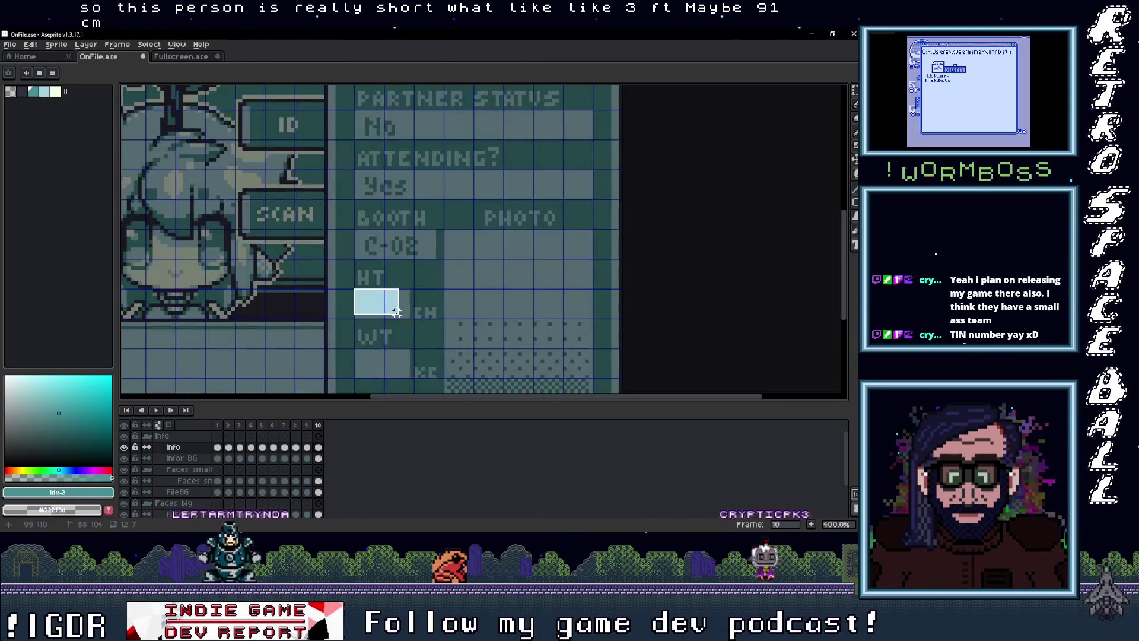
key(Escape)
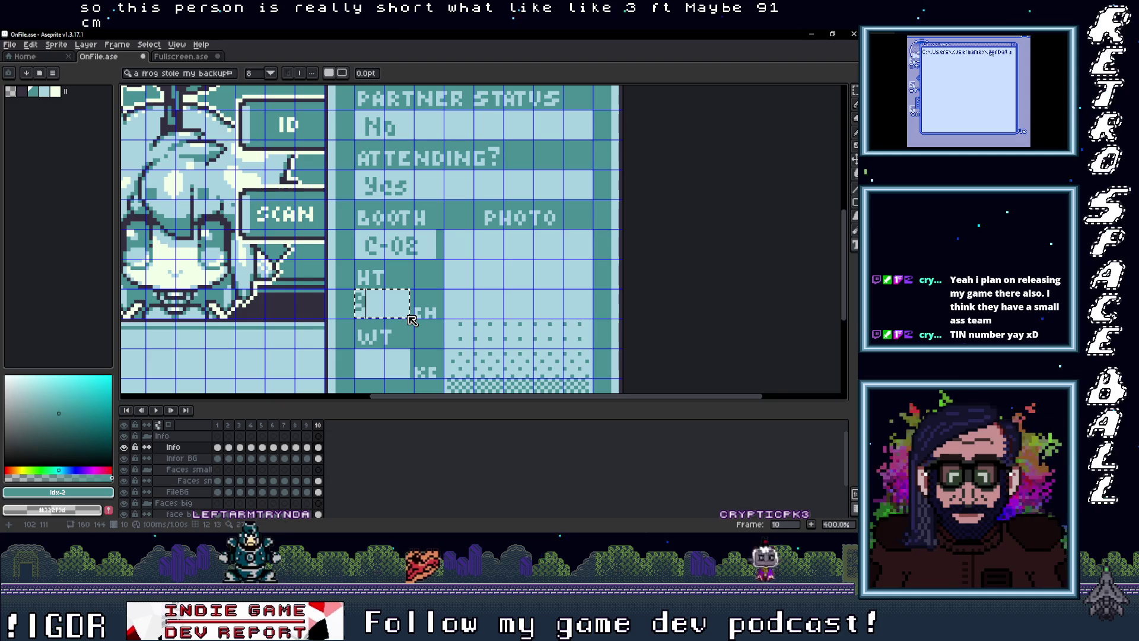
text(3)
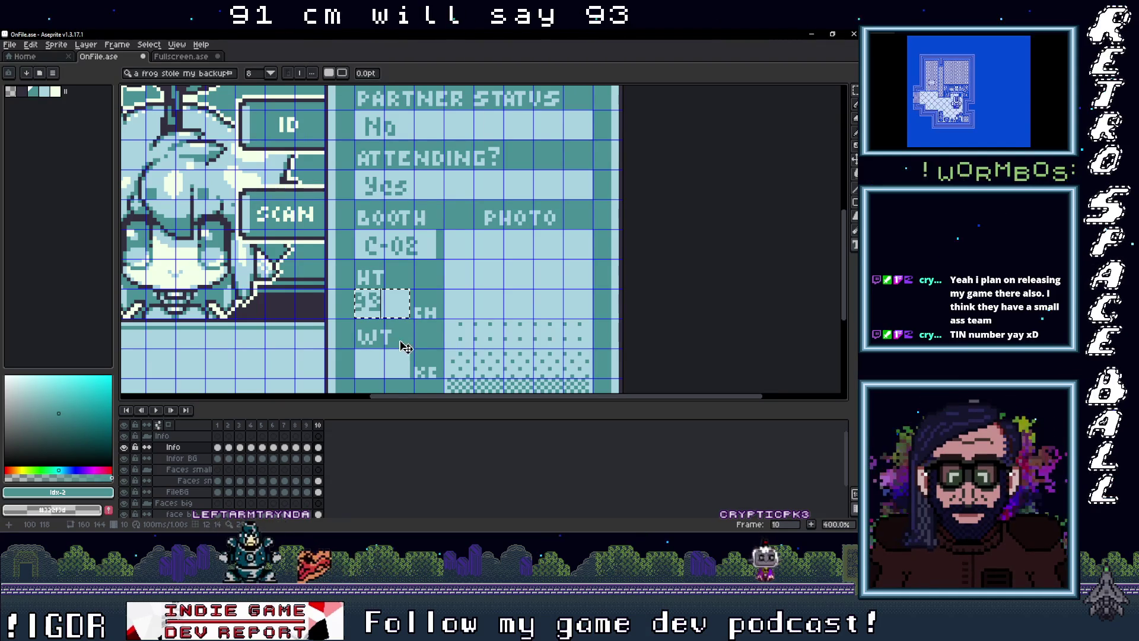
scroll(393, 313, up, 1)
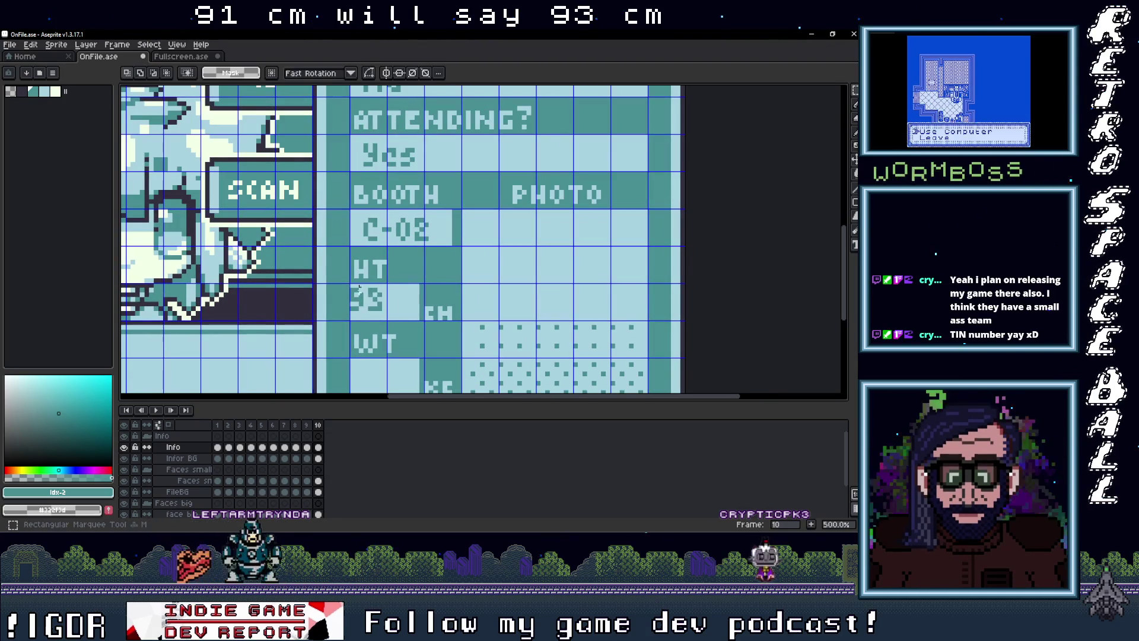
drag(351, 287, 395, 319)
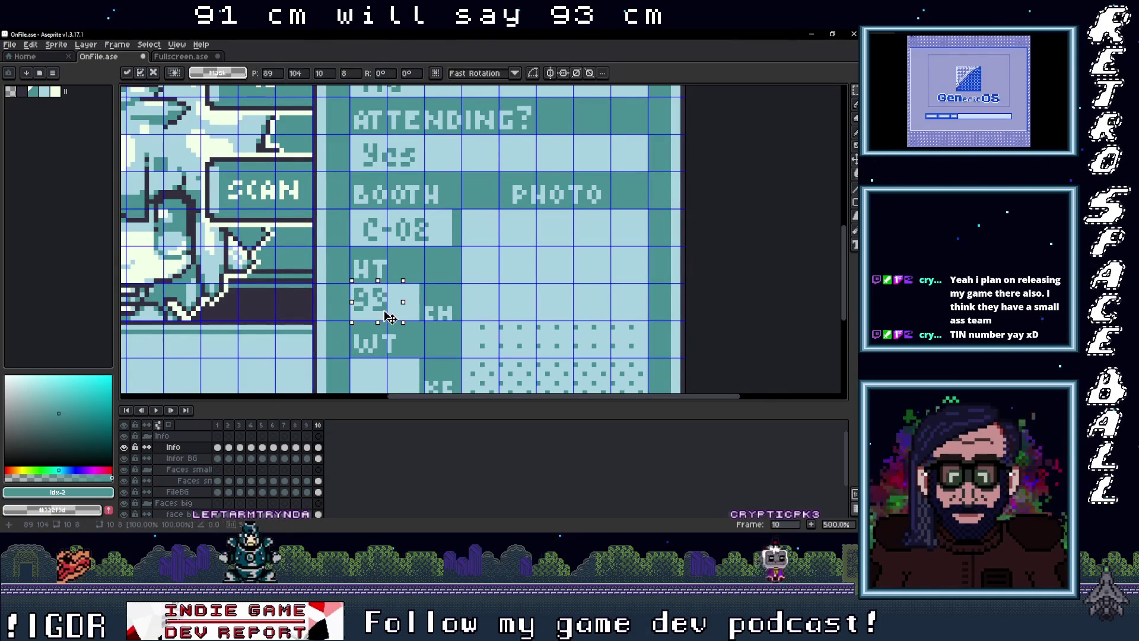
key(Down)
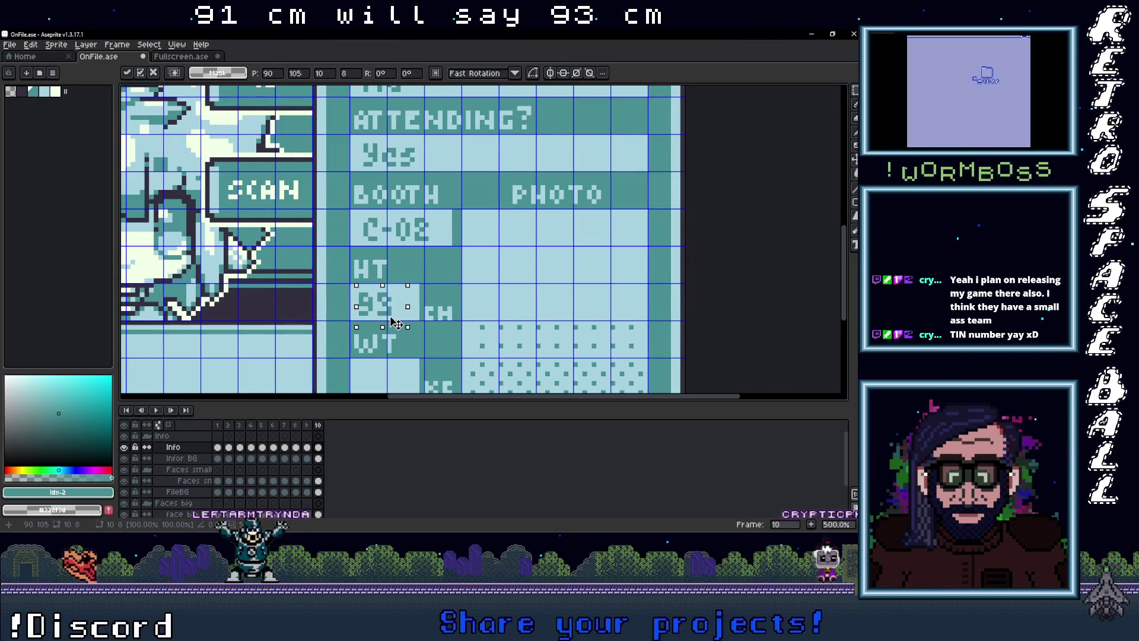
click(428, 357)
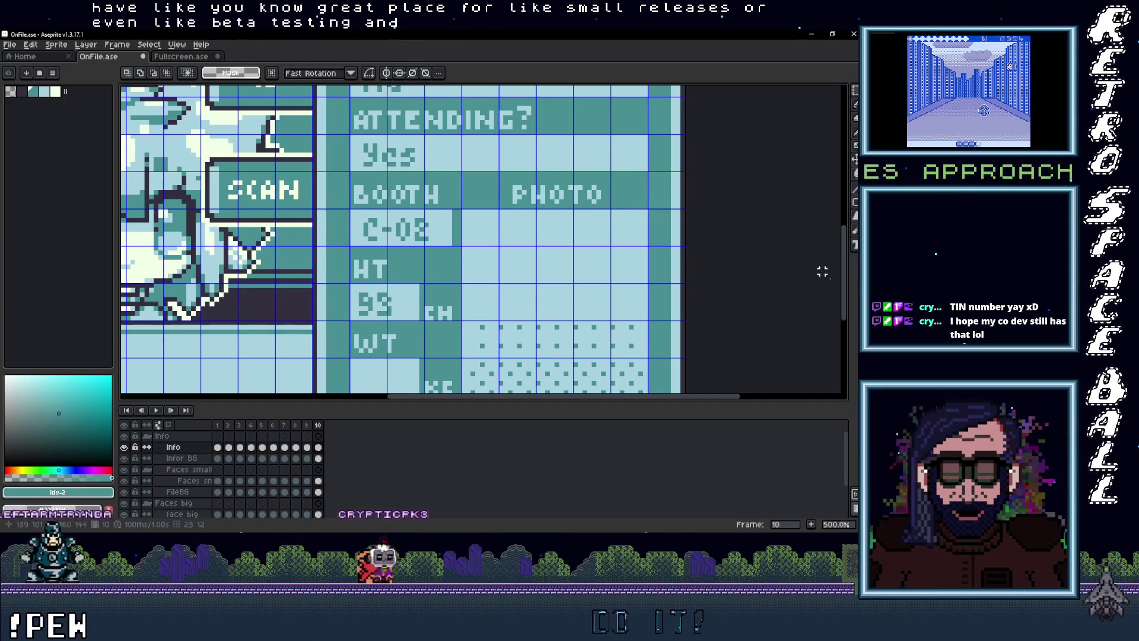
Zoom to 600% on the empty WT weight field and select the Text tool
scroll(387, 271, down, 1)
scroll(387, 271, down, 3)
scroll(387, 270, up, 2)
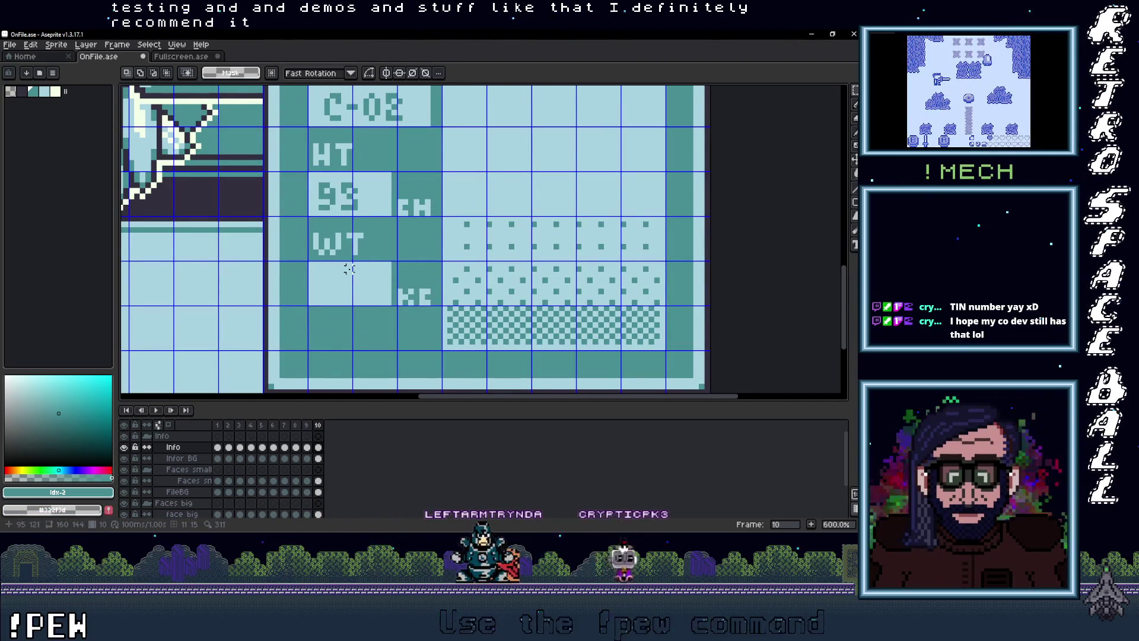
key(t)
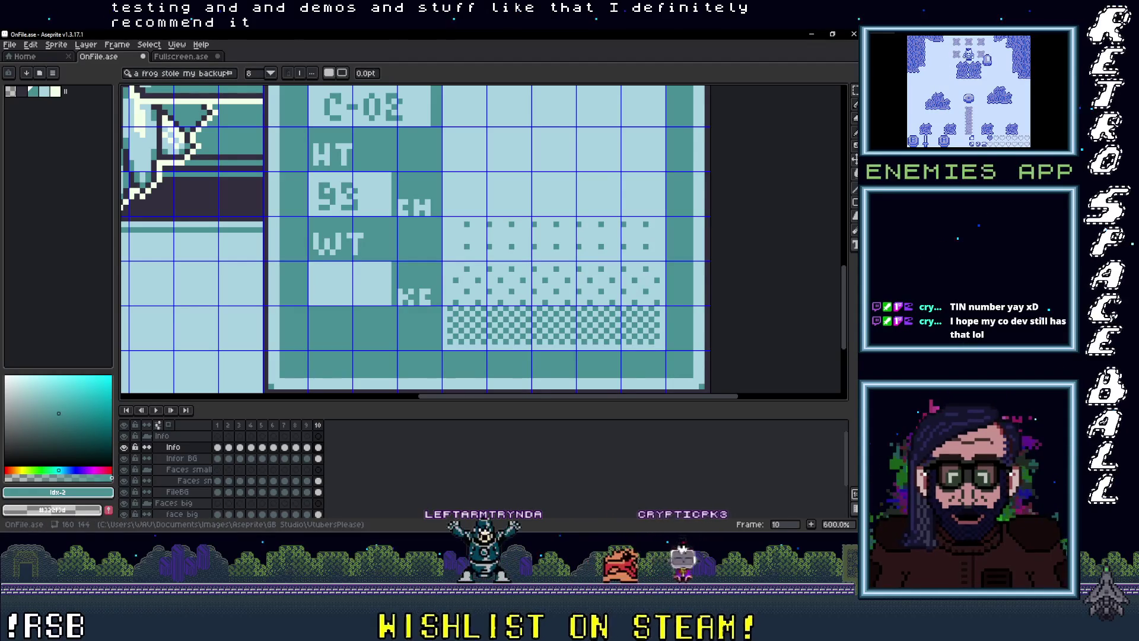